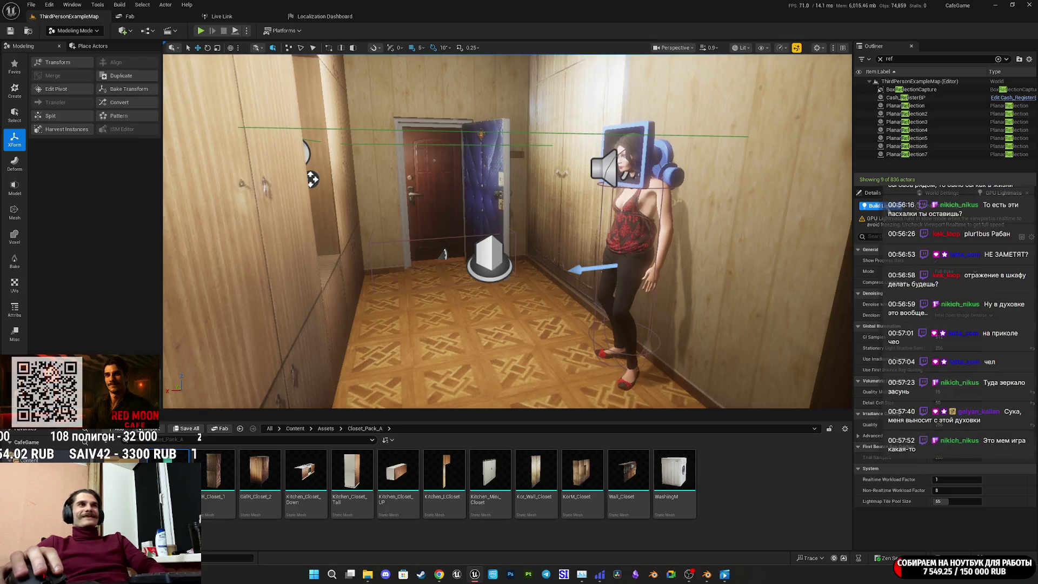
# Step: Frame the selected kitchen closet and switch the viewport to Lightmap Density under Optimization Viewmodes
pyautogui.press('f')
pyautogui.press('s')
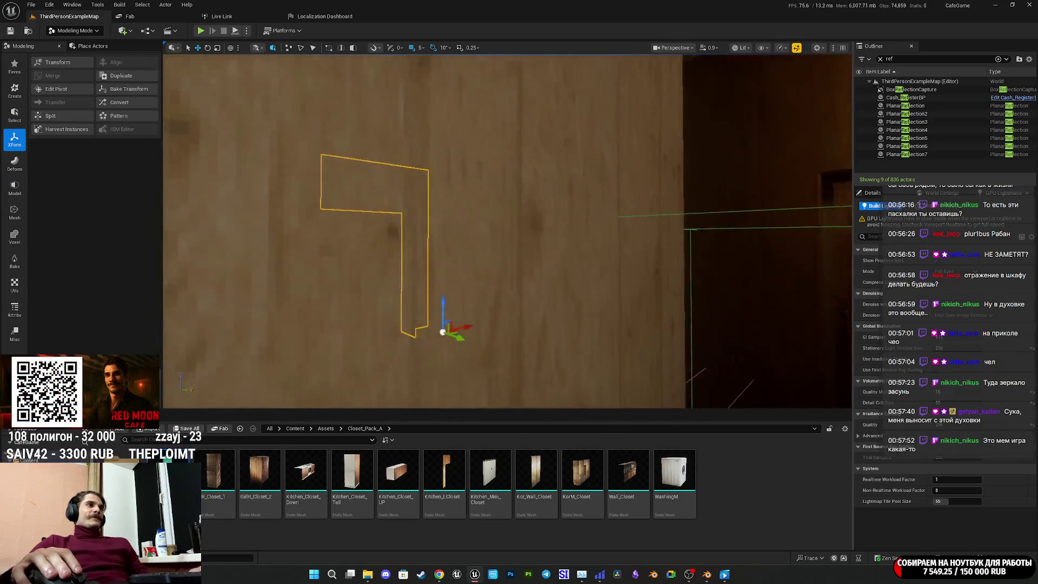
pyautogui.press('f')
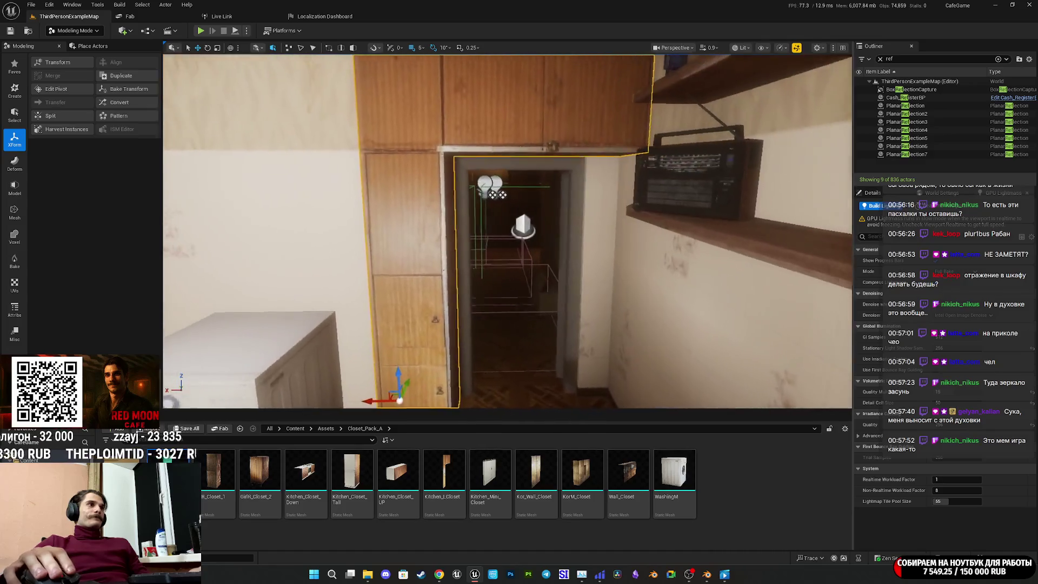
pyautogui.click(742, 47)
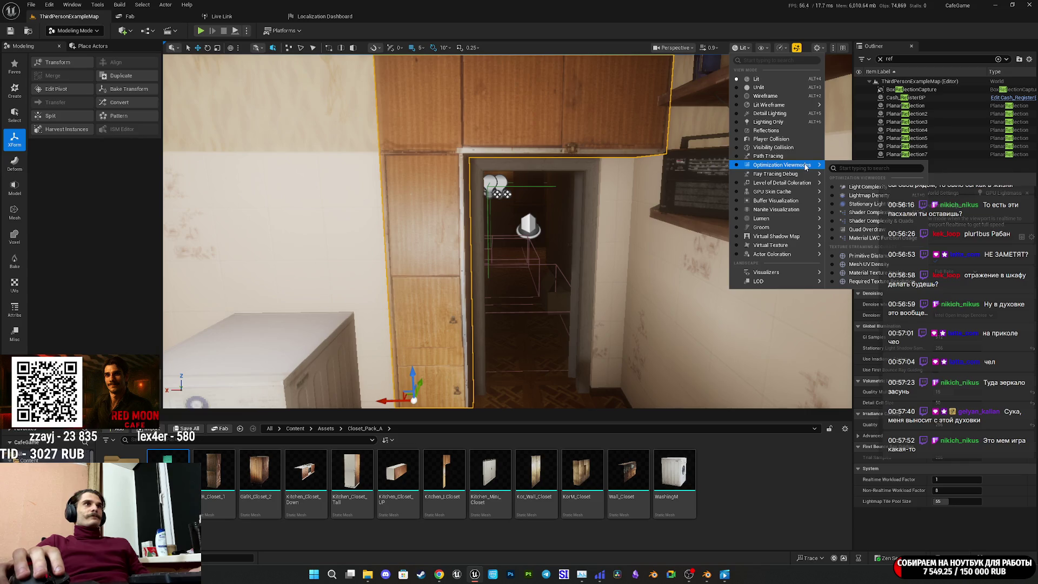
pyautogui.moveTo(809, 165)
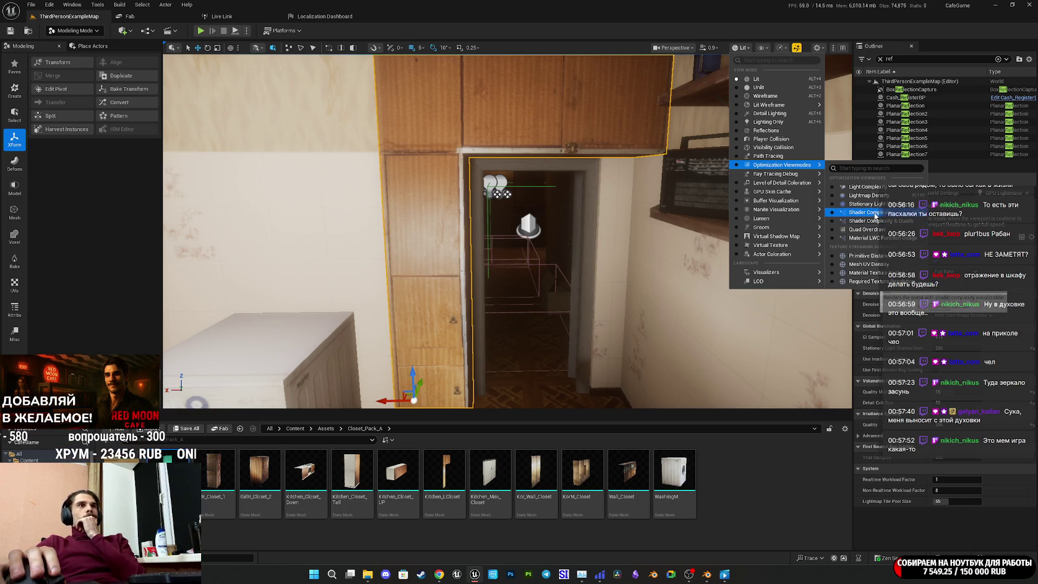
pyautogui.click(867, 197)
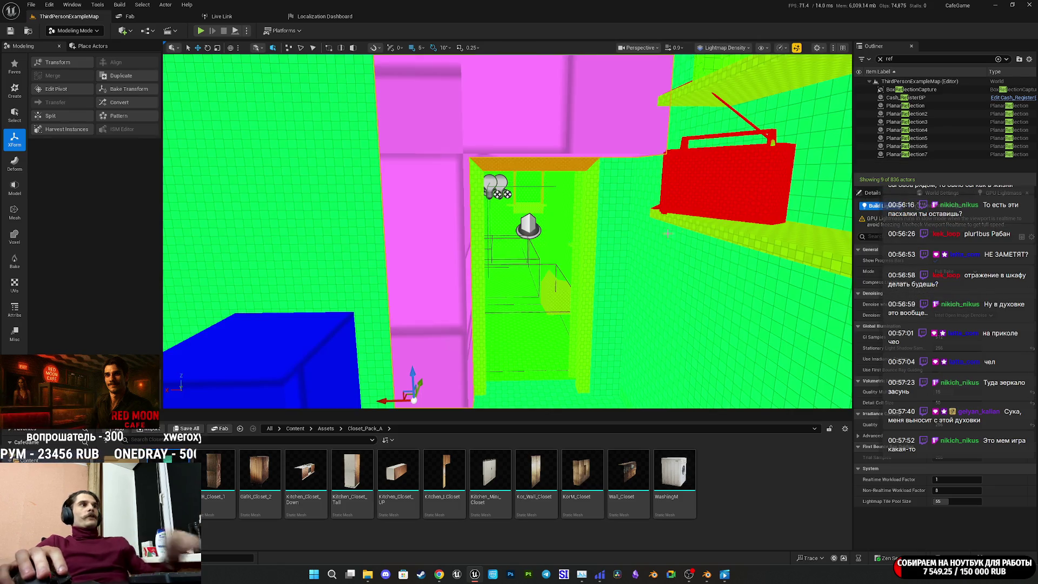
# Step: Tick Override Light Map Res (64) on the upper kitchen closet under Lighting in Details
pyautogui.moveTo(626, 248); pyautogui.dragTo(583, 216)
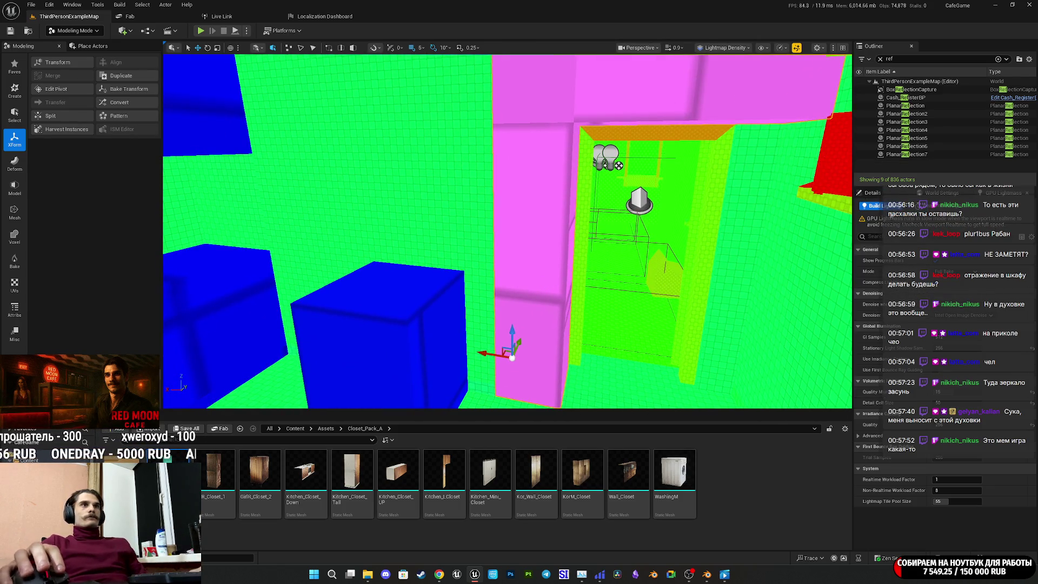
pyautogui.click(872, 192)
pyautogui.scroll(-5, 921, 389)
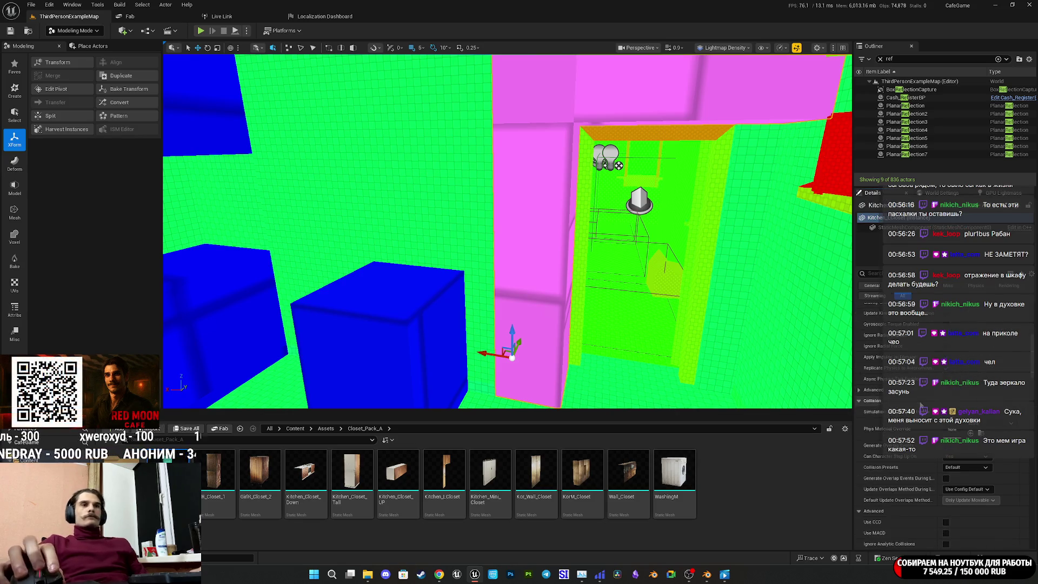
pyautogui.scroll(-10, 932, 419)
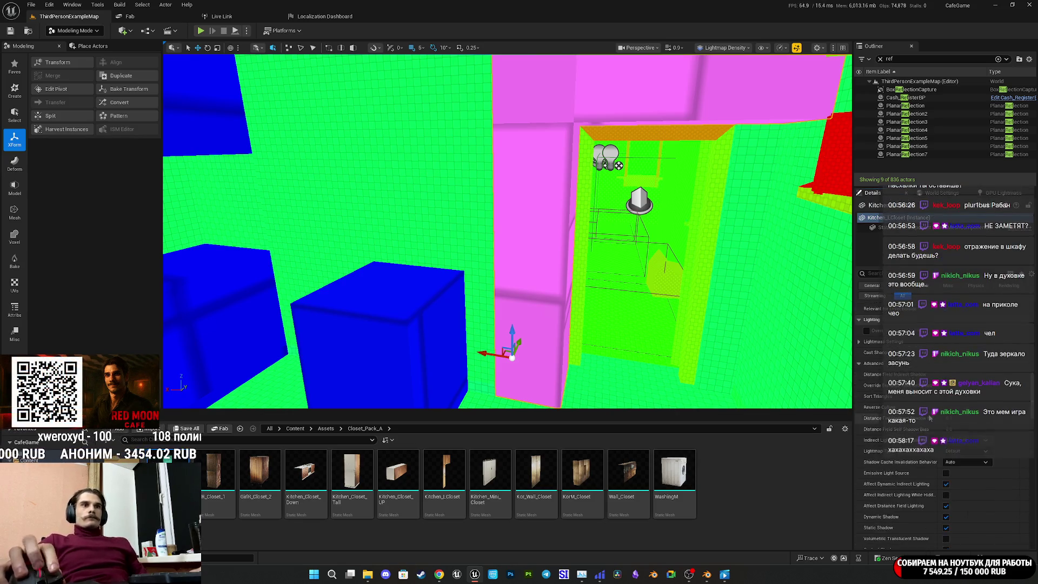
pyautogui.scroll(5, 881, 419)
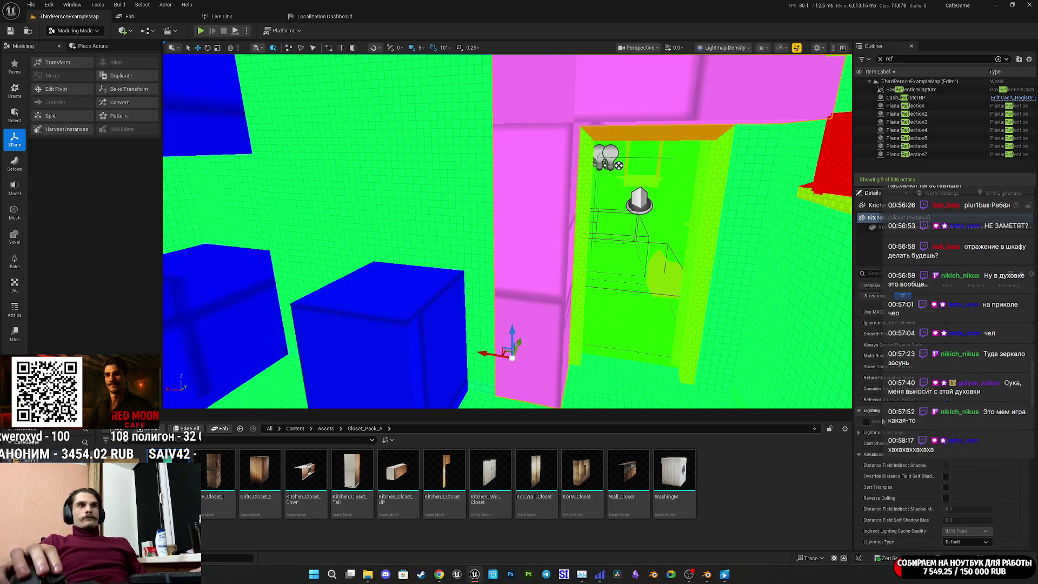
pyautogui.click(867, 422)
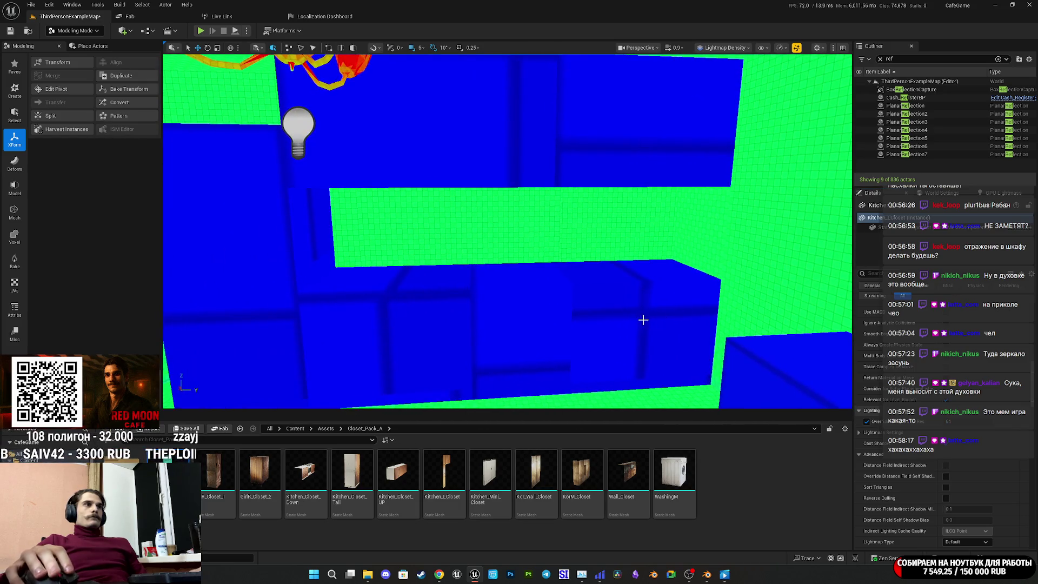
# Step: Override the lower closet's lightmap resolution and open Kitchen_Closet_Down in the mesh editor
pyautogui.click(646, 323)
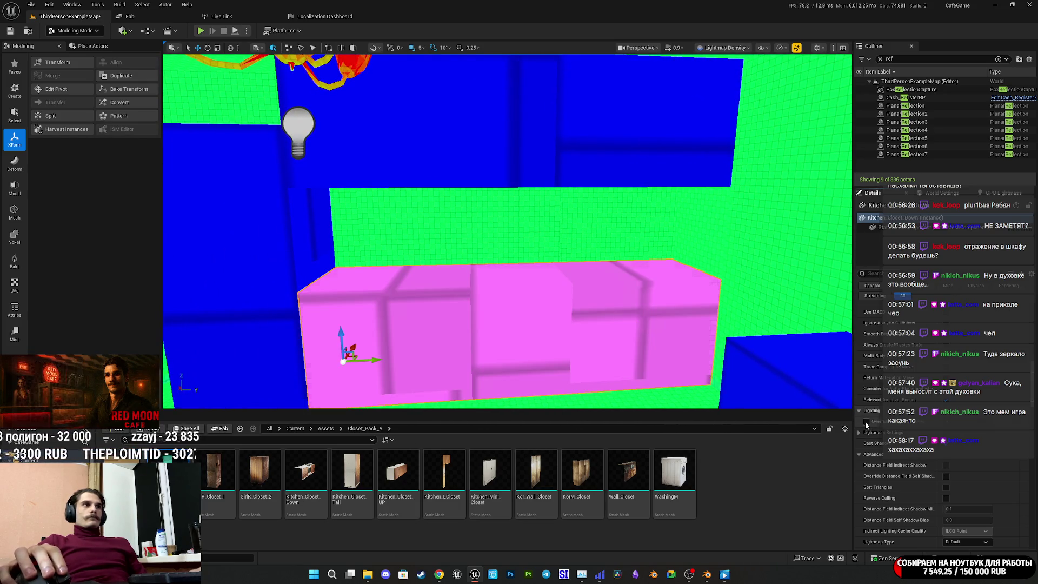
pyautogui.click(867, 422)
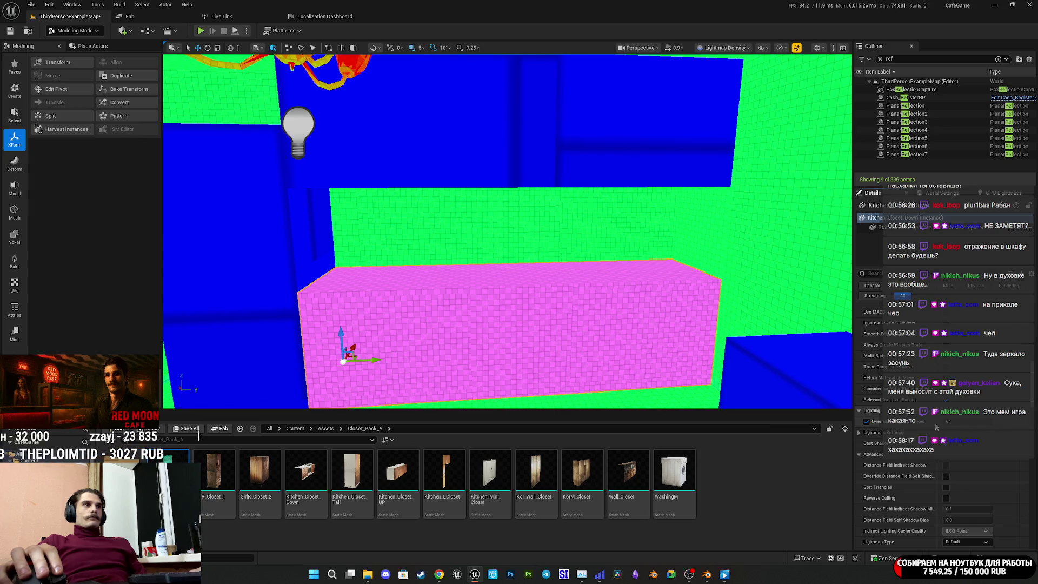
pyautogui.scroll(10, 911, 420)
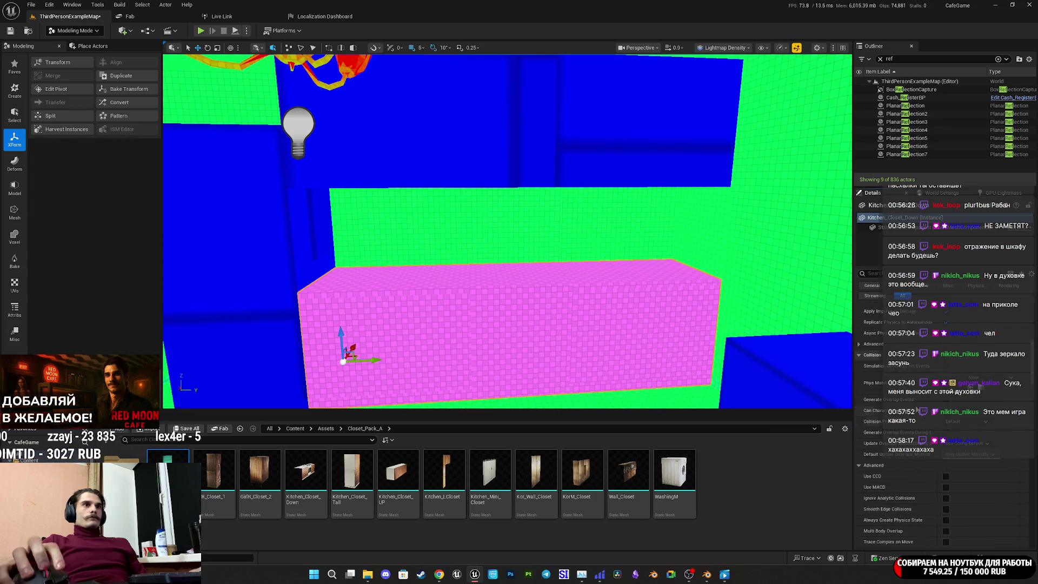
pyautogui.hotkey('ctrl', 'e')
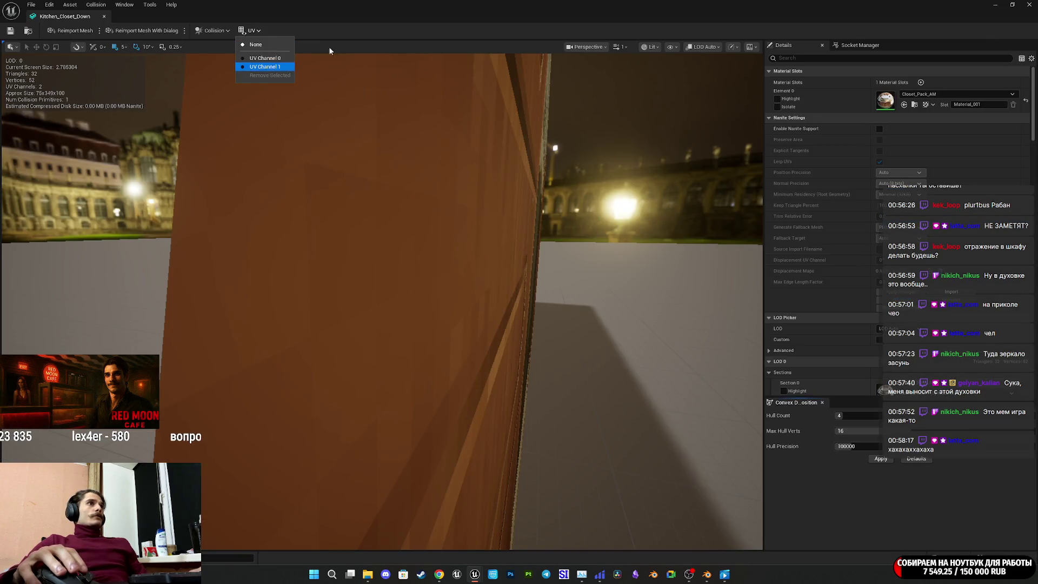
pyautogui.scroll(-4, 853, 341)
pyautogui.scroll(-5, 852, 338)
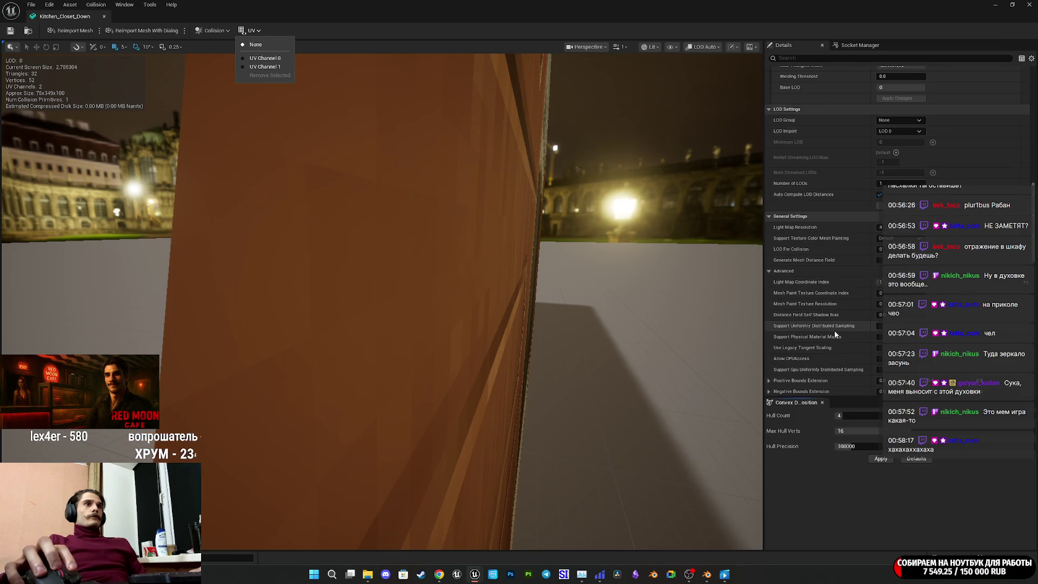
pyautogui.hotkey('alt', 'Tab')
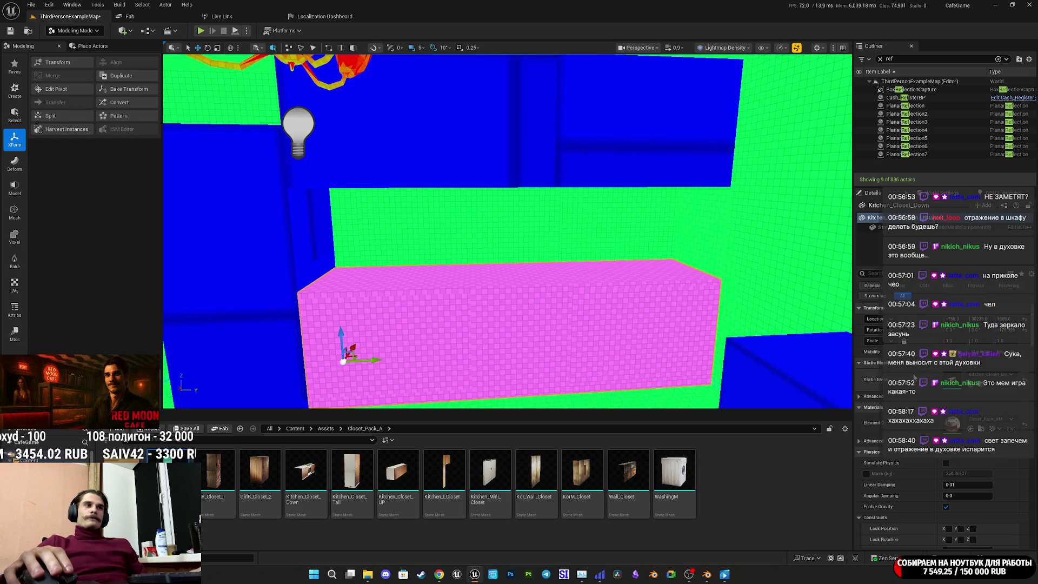
# Step: Select Kitchen_Closet_Down2 and enable its Override Light Map Res
pyautogui.moveTo(747, 316); pyautogui.dragTo(540, 288)
pyautogui.hotkey('ctrl', 'z')
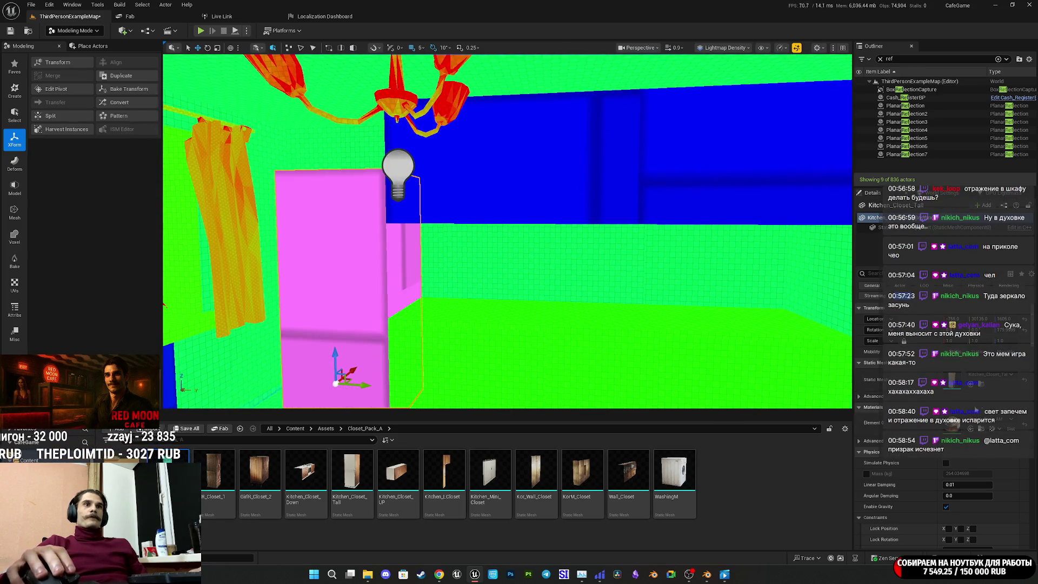
pyautogui.scroll(-10, 977, 407)
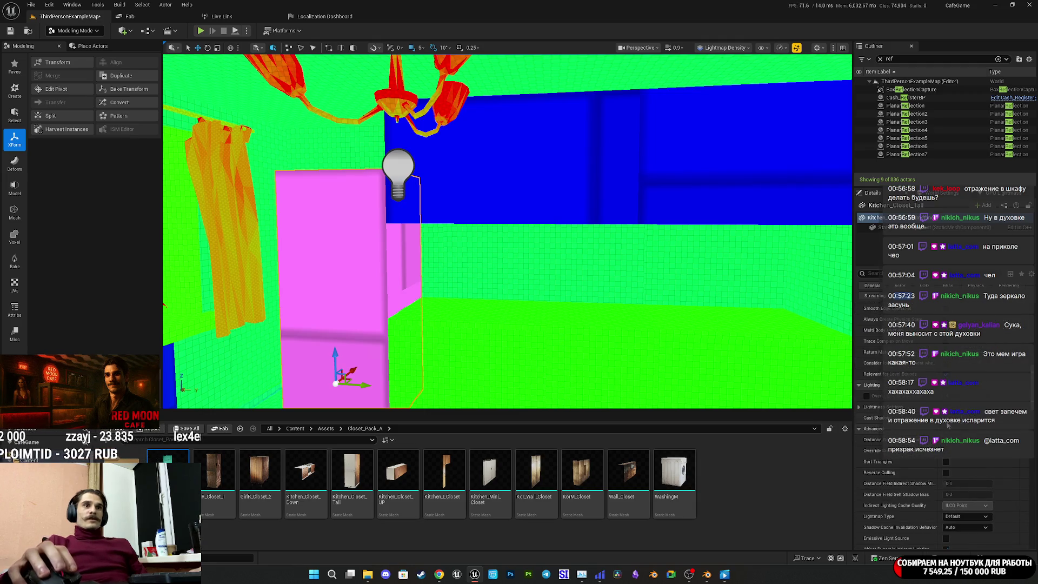
pyautogui.hotkey('ctrl', 'z')
pyautogui.hotkey('ctrl', 'z')
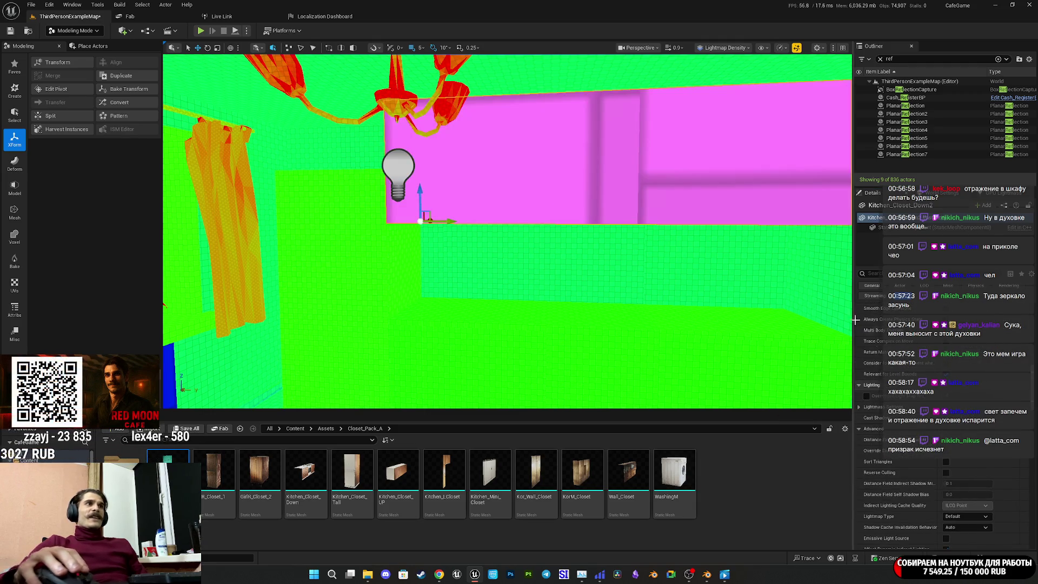
pyautogui.click(866, 396)
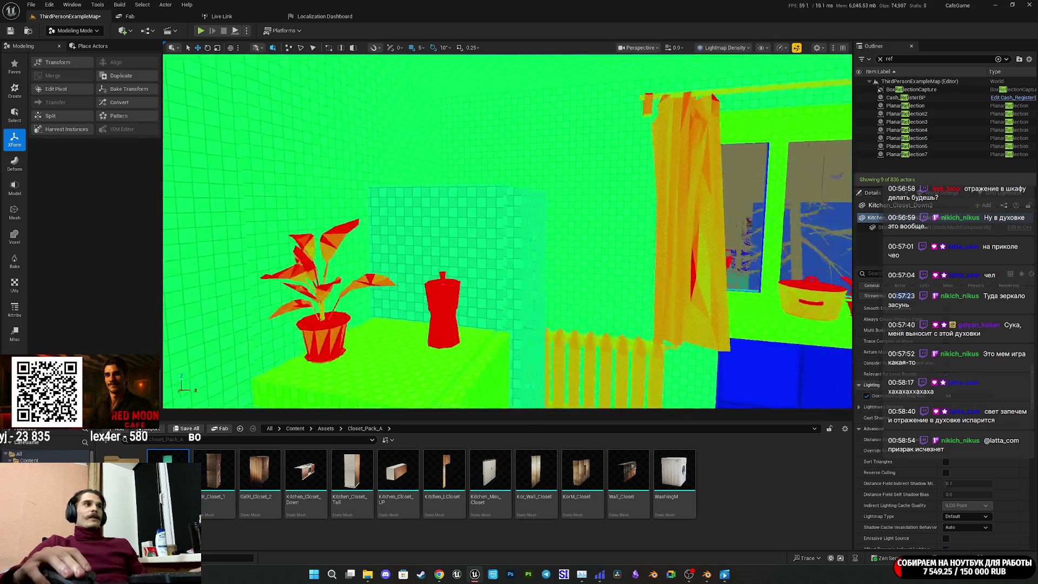
# Step: Enable Override Light Map Res on the WashingM washing machine by the kitchen table
pyautogui.hotkey('ctrl', 'z')
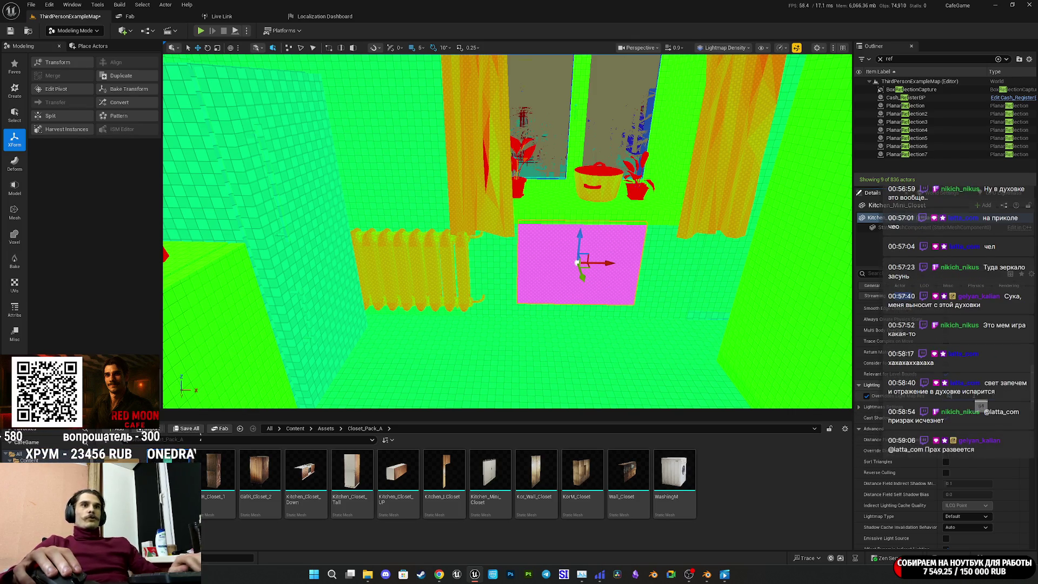
pyautogui.moveTo(508, 233)
pyautogui.mouseDown()
pyautogui.moveTo(497, 222)
pyautogui.moveTo(519, 233)
pyautogui.moveTo(470, 212)
pyautogui.moveTo(457, 219)
pyautogui.mouseUp()
pyautogui.click(519, 286)
pyautogui.click(866, 396)
pyautogui.click(460, 216)
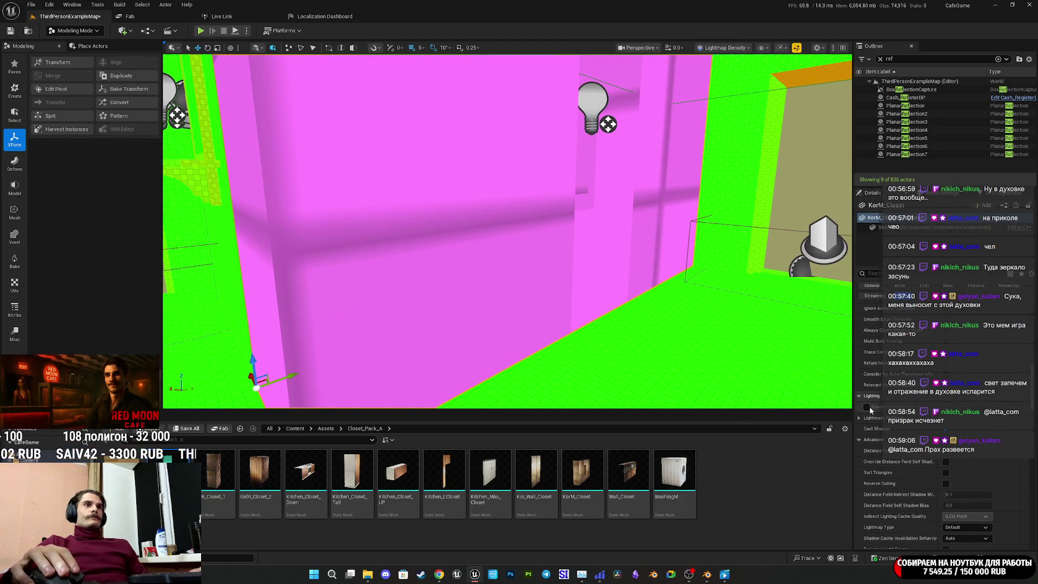
# Step: Set KorM_Closet's lightmap resolution to 256 and enable the override on Kor_Wall_Closet
pyautogui.click(867, 407)
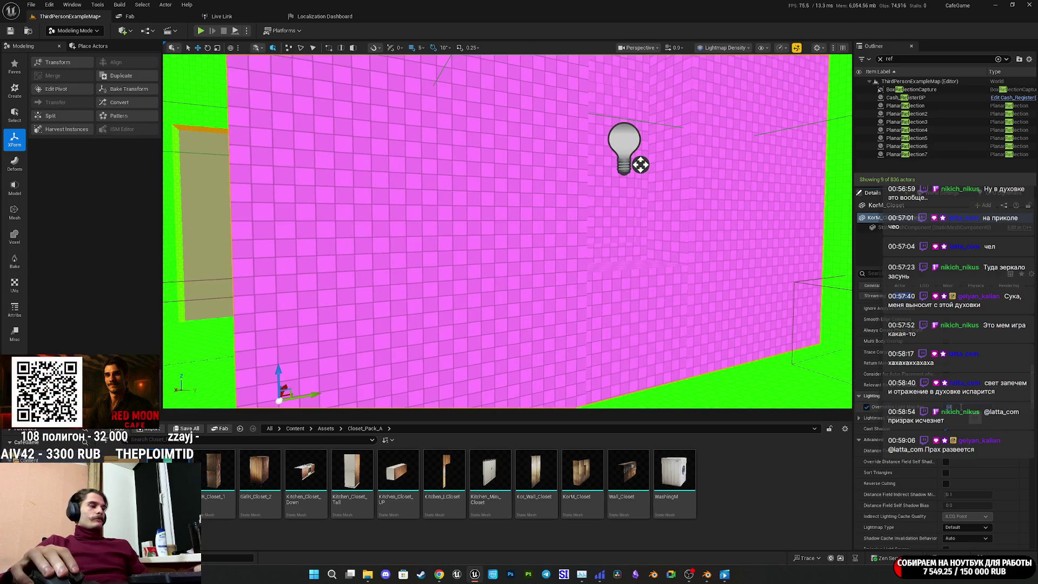
pyautogui.write('256')
pyautogui.press('Return')
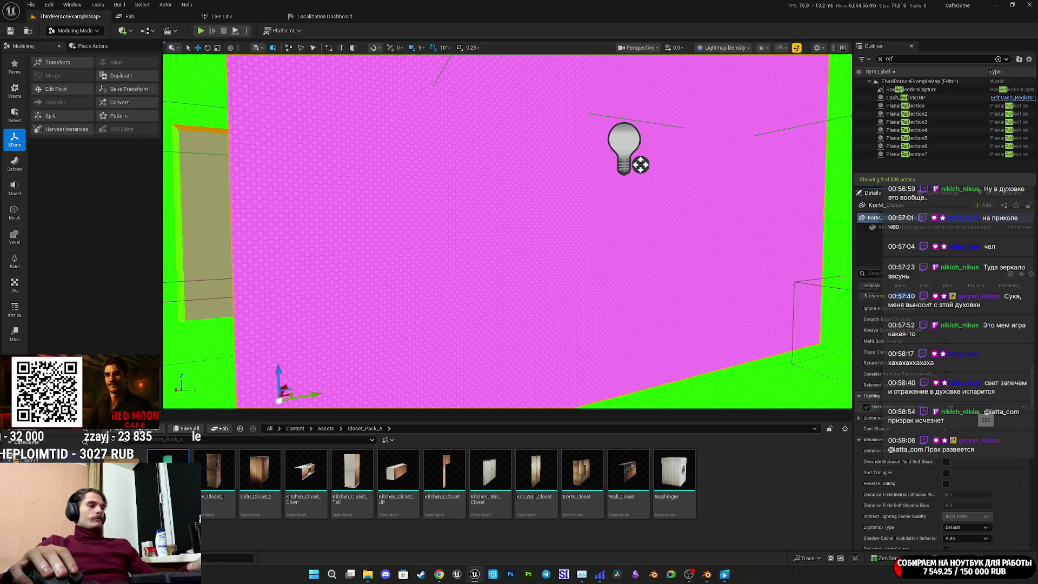
pyautogui.moveTo(640, 164); pyautogui.dragTo(621, 317)
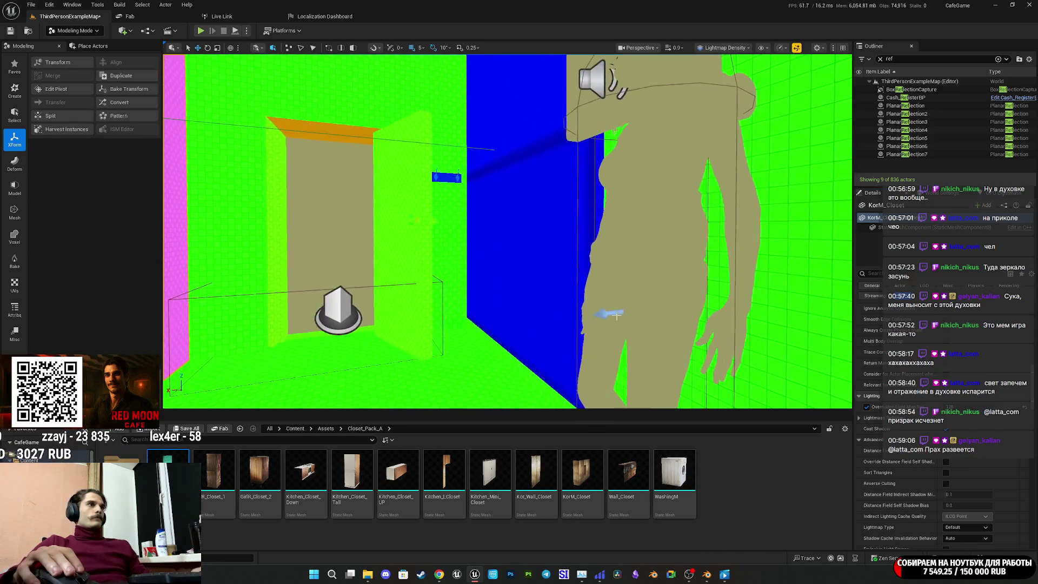
pyautogui.click(556, 293)
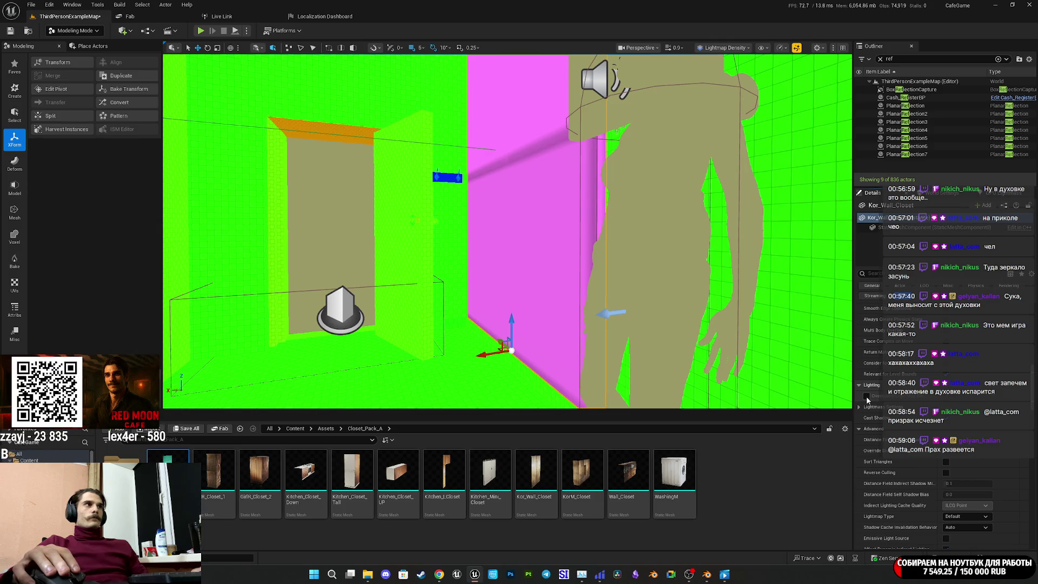
pyautogui.click(866, 396)
# Step: Enable a custom lightmap resolution on the ClothHanger01 clothes hanger
pyautogui.moveTo(508, 233); pyautogui.dragTo(487, 276)
pyautogui.moveTo(546, 306)
pyautogui.mouseDown()
pyautogui.moveTo(546, 286)
pyautogui.moveTo(546, 307)
pyautogui.mouseUp()
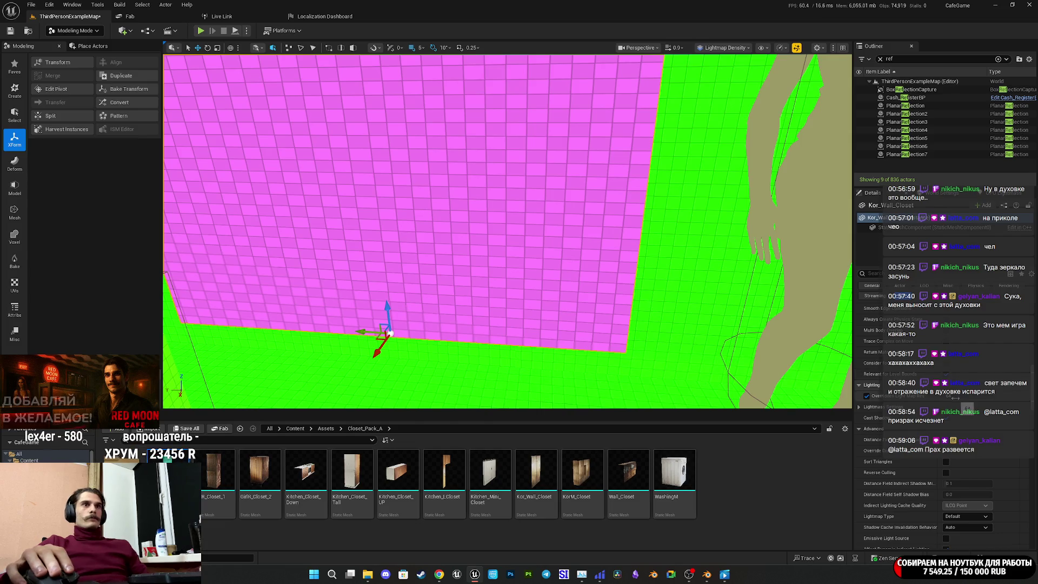
pyautogui.moveTo(546, 307)
pyautogui.mouseDown()
pyautogui.moveTo(486, 259)
pyautogui.moveTo(519, 259)
pyautogui.mouseUp()
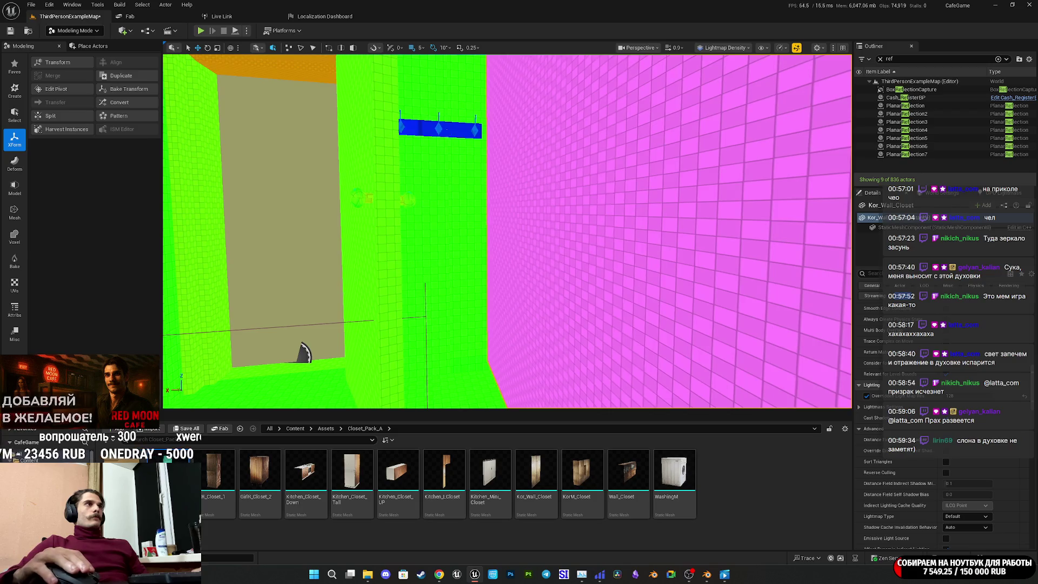
pyautogui.click(441, 129)
pyautogui.click(866, 396)
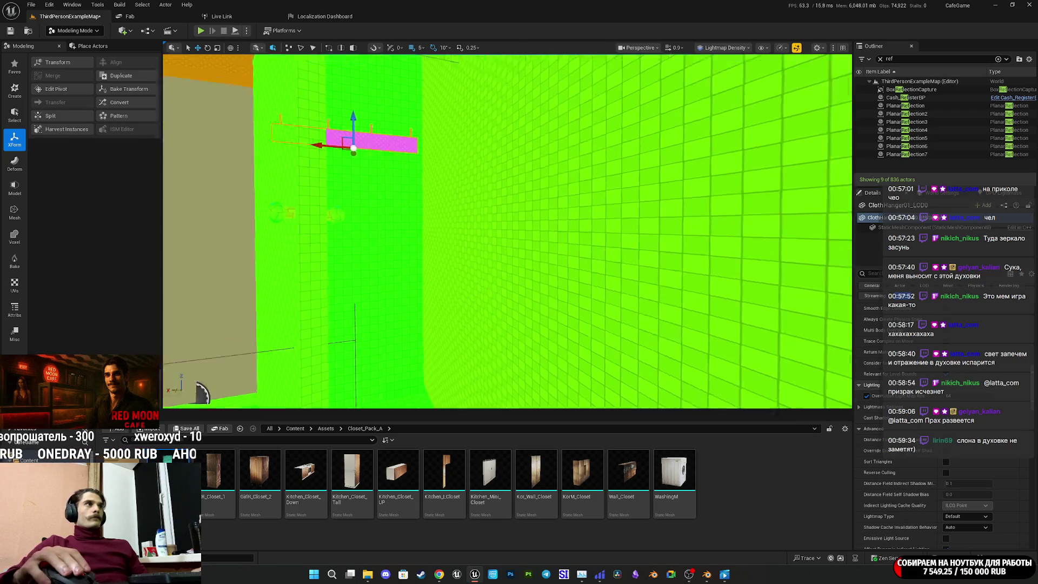
# Step: Override Wall_Closet's lightmap resolution to 256
pyautogui.moveTo(508, 232); pyautogui.dragTo(541, 197)
pyautogui.click(540, 205)
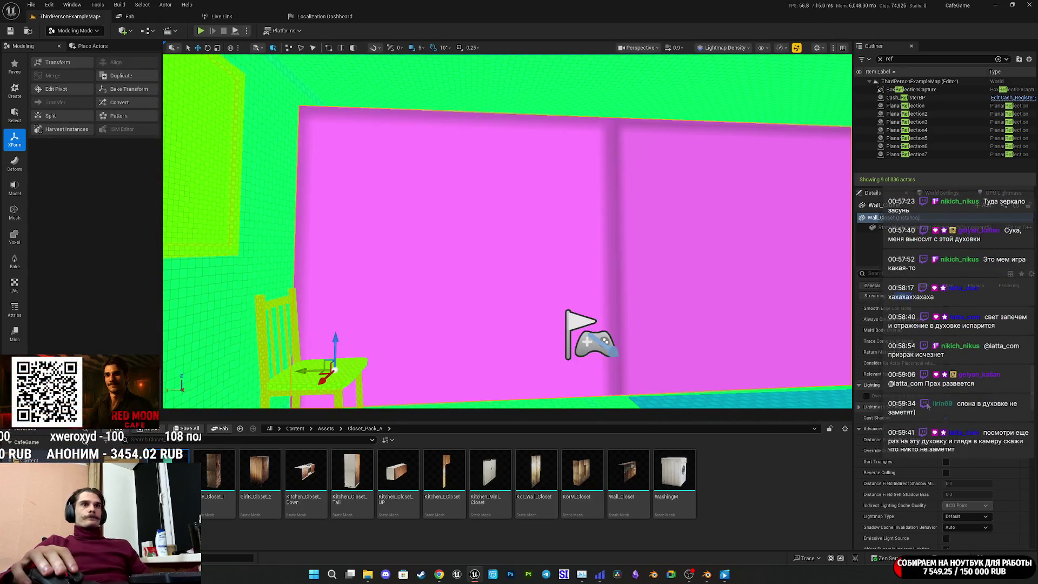
pyautogui.click(866, 396)
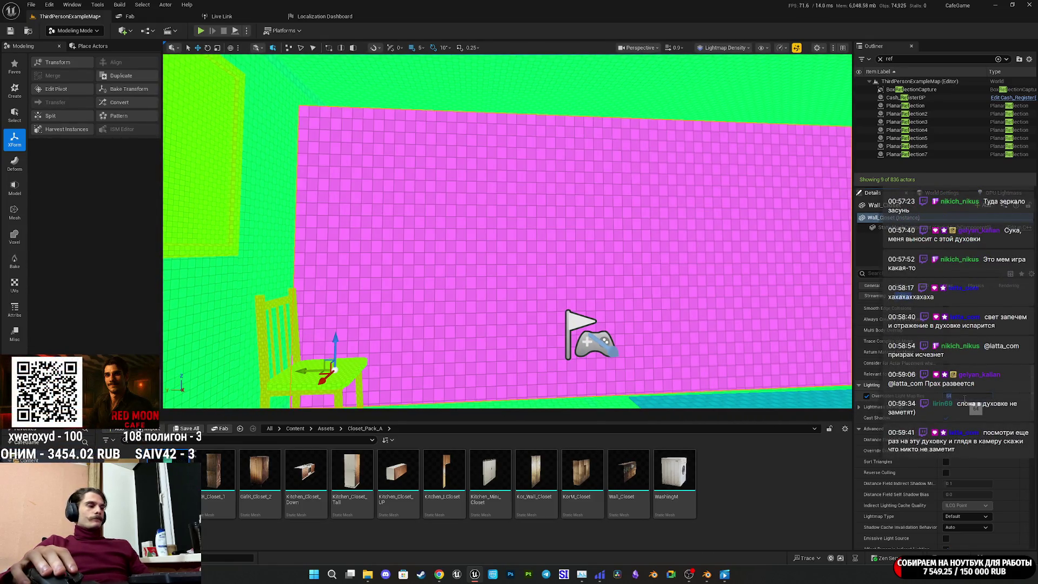
pyautogui.write('6')
pyautogui.press('Return')
# Step: Select and focus Balcony_Wall_Closet, then enable its lightmap resolution override
pyautogui.moveTo(700, 301)
pyautogui.mouseDown()
pyautogui.moveTo(681, 291)
pyautogui.moveTo(700, 301)
pyautogui.mouseUp()
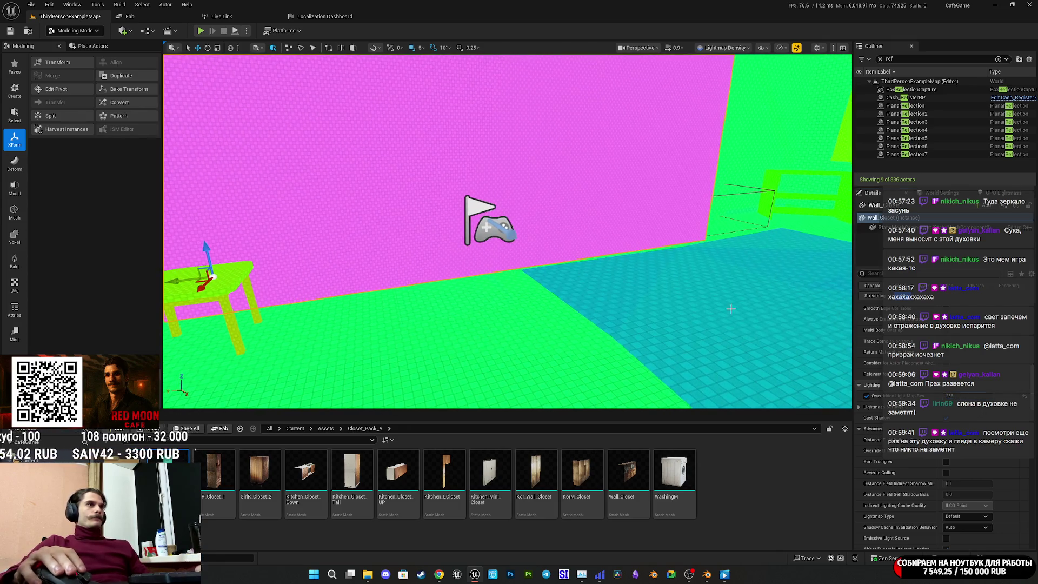
pyautogui.moveTo(584, 285)
pyautogui.mouseDown()
pyautogui.moveTo(649, 271)
pyautogui.moveTo(703, 238)
pyautogui.moveTo(488, 209)
pyautogui.mouseUp()
pyautogui.click(488, 209)
pyautogui.hotkey('ctrl', 'z')
pyautogui.press('f')
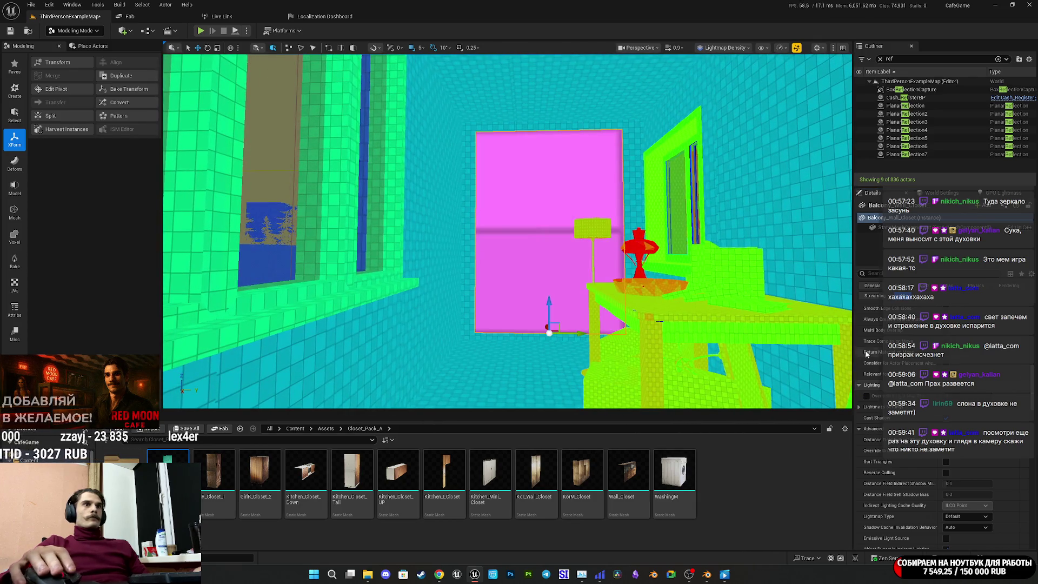
pyautogui.click(866, 396)
# Step: Override lightmap resolution on GirlR_Closet_2 and set the adjacent wall to 128
pyautogui.moveTo(486, 243)
pyautogui.mouseDown()
pyautogui.moveTo(301, 271)
pyautogui.moveTo(346, 248)
pyautogui.mouseUp()
pyautogui.click(632, 297)
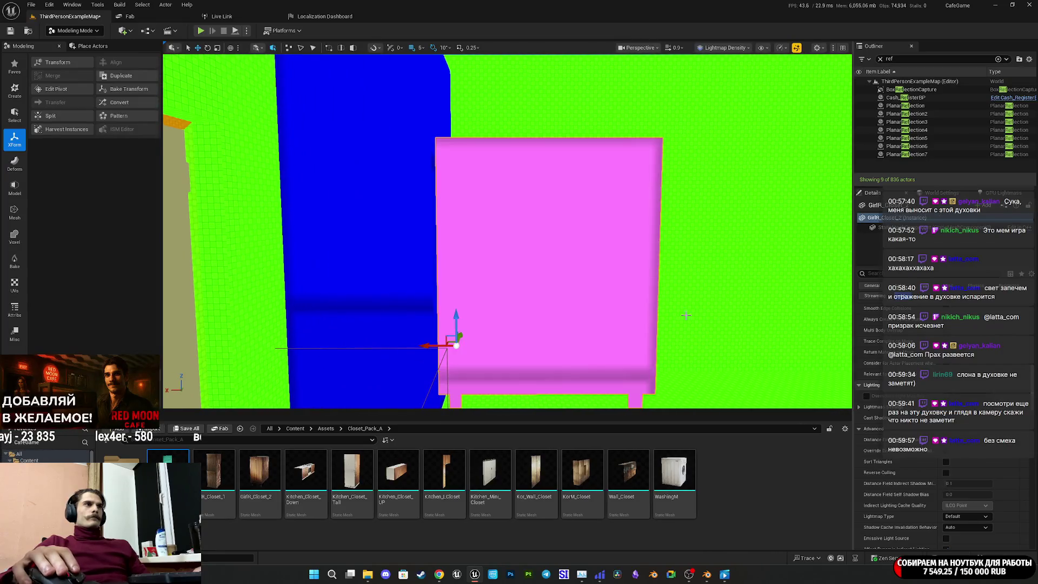
pyautogui.click(867, 395)
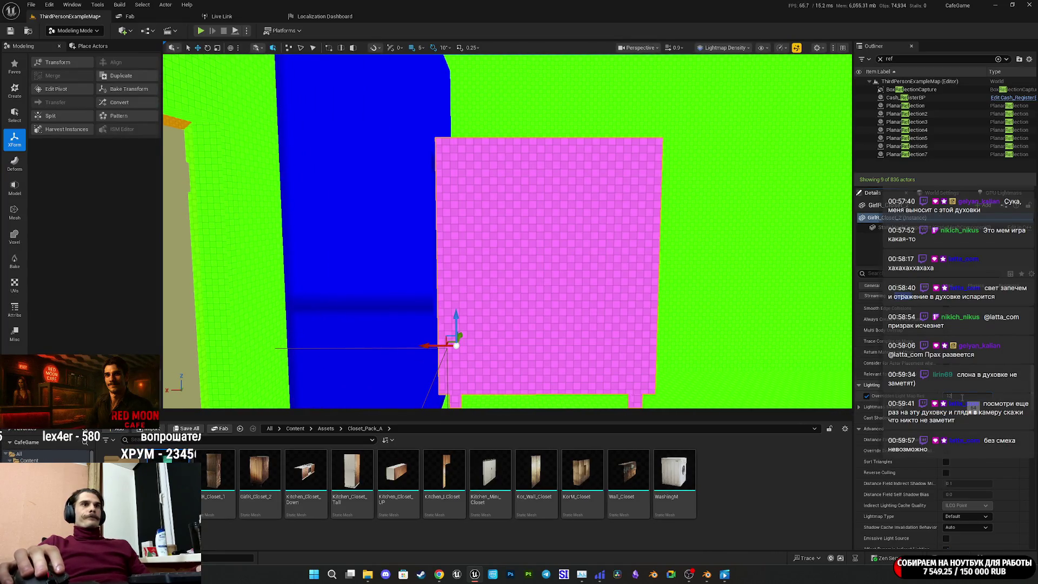
pyautogui.click(403, 272)
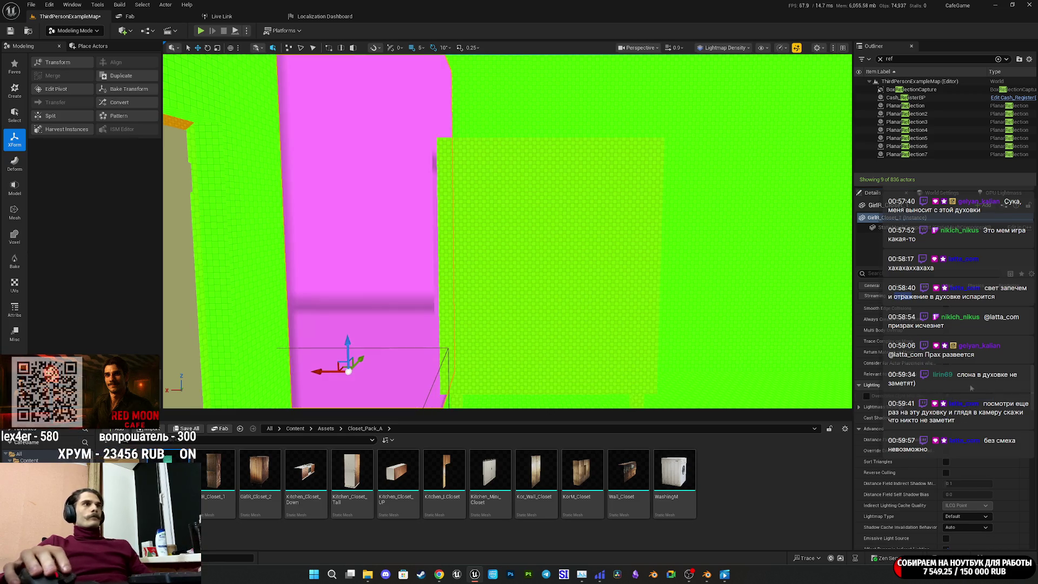
pyautogui.click(867, 395)
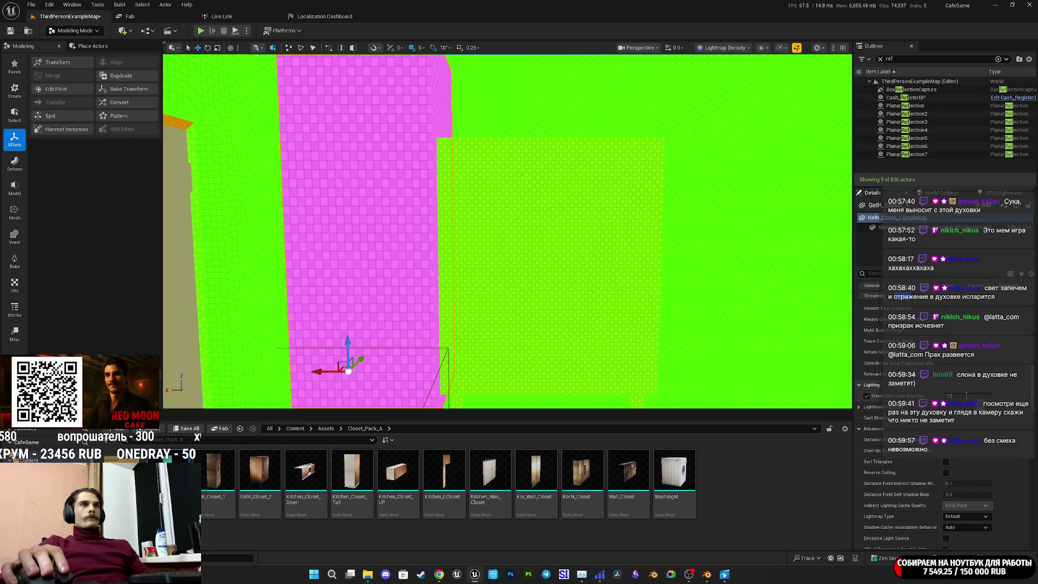
pyautogui.write('8')
pyautogui.press('Return')
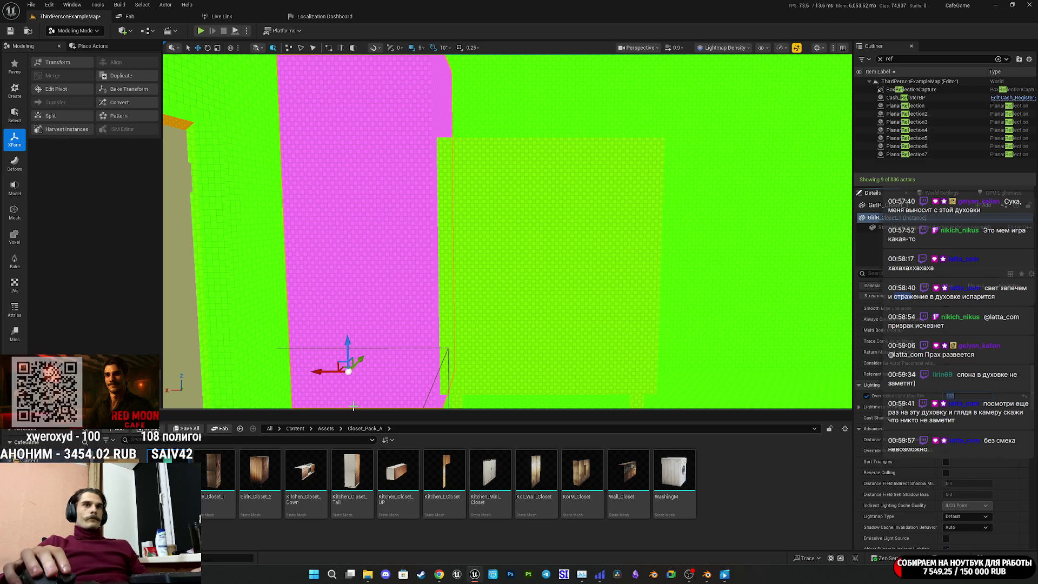
# Step: Save the ThirdPersonExampleMap level with the lightmap overrides
pyautogui.click(186, 428)
pyautogui.click(581, 379)
pyautogui.scroll(-10, 665, 332)
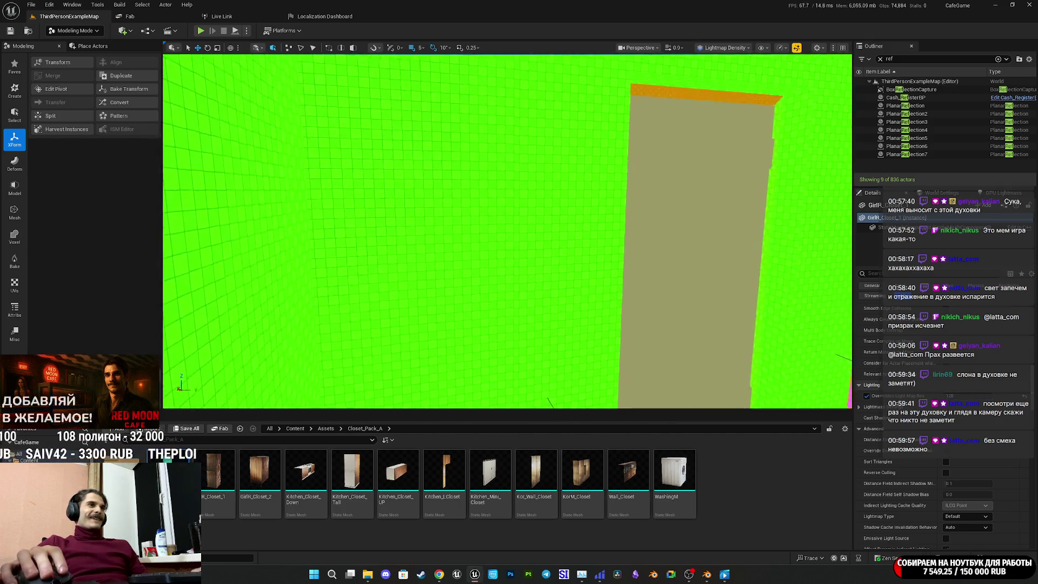
pyautogui.moveTo(507, 232)
pyautogui.mouseDown()
pyautogui.moveTo(507, 217)
pyautogui.moveTo(486, 206)
pyautogui.moveTo(491, 178)
pyautogui.mouseUp()
pyautogui.press('f')
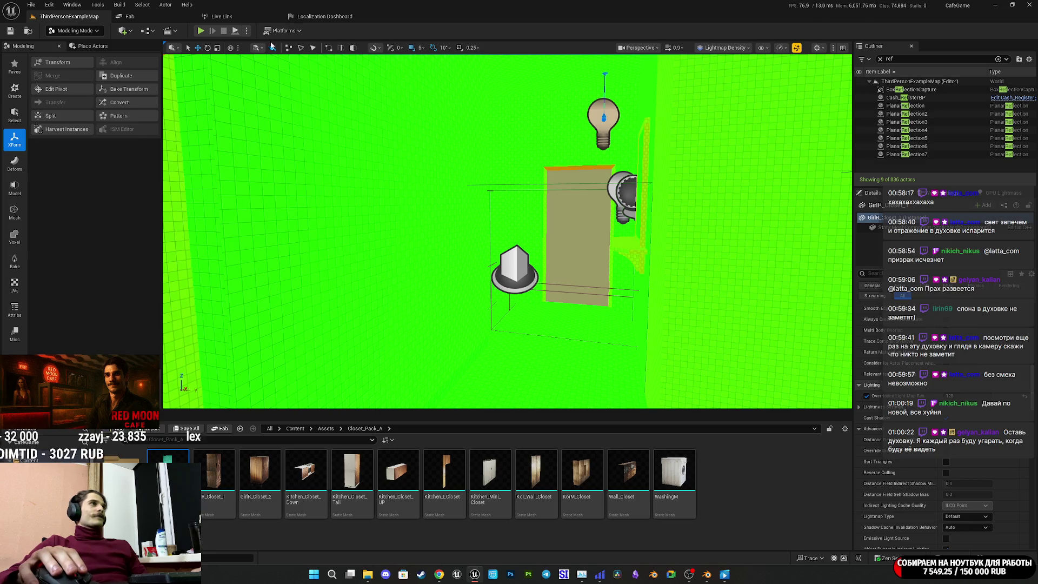
pyautogui.click(75, 30)
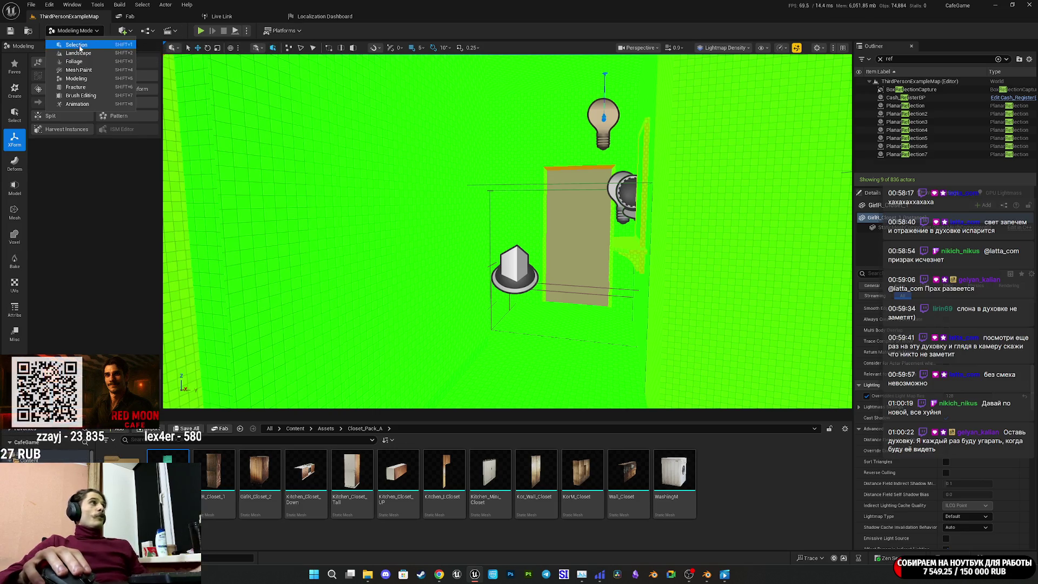
# Step: Return to Selection Mode with realtime updates on and the viewport in Lit mode
pyautogui.click(76, 45)
pyautogui.click(794, 49)
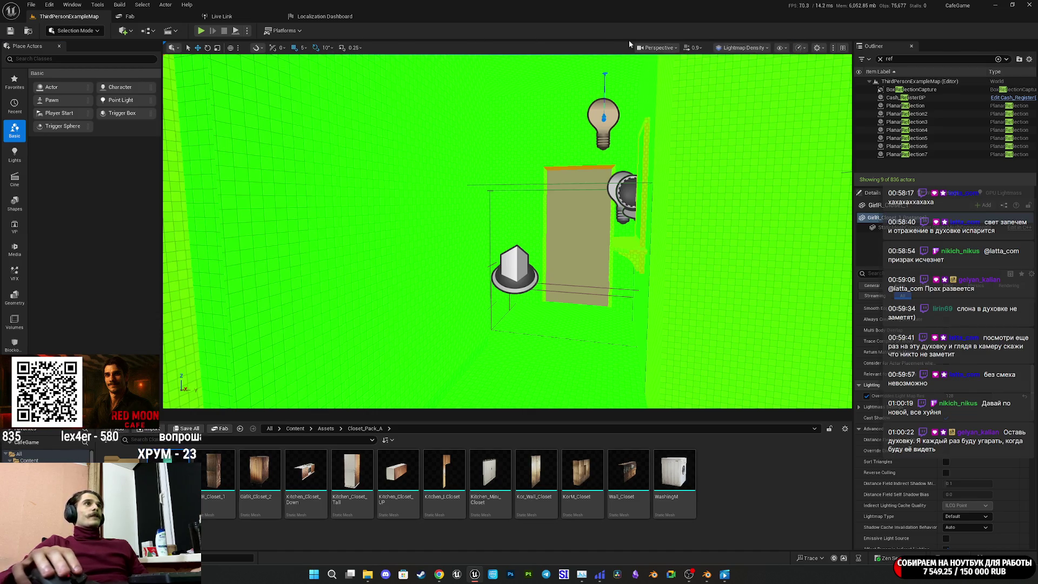
pyautogui.click(740, 47)
pyautogui.click(727, 81)
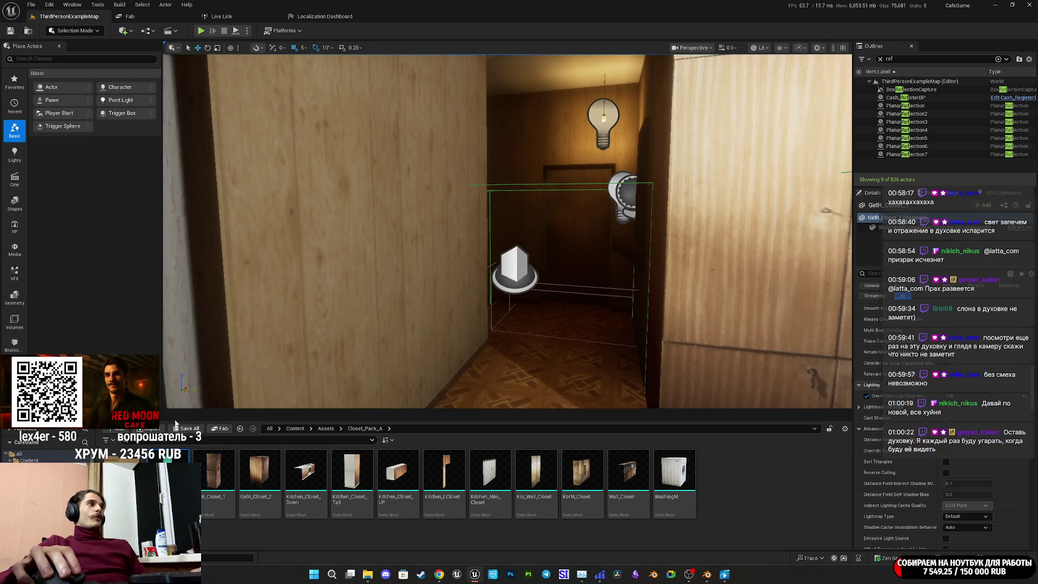
pyautogui.moveTo(530, 382)
pyautogui.mouseDown()
pyautogui.moveTo(732, 224)
pyautogui.moveTo(531, 230)
pyautogui.mouseUp()
# Step: Start a GPU Lightmass lighting build, then switch to Closet_Pack_A in Blender
pyautogui.click(995, 193)
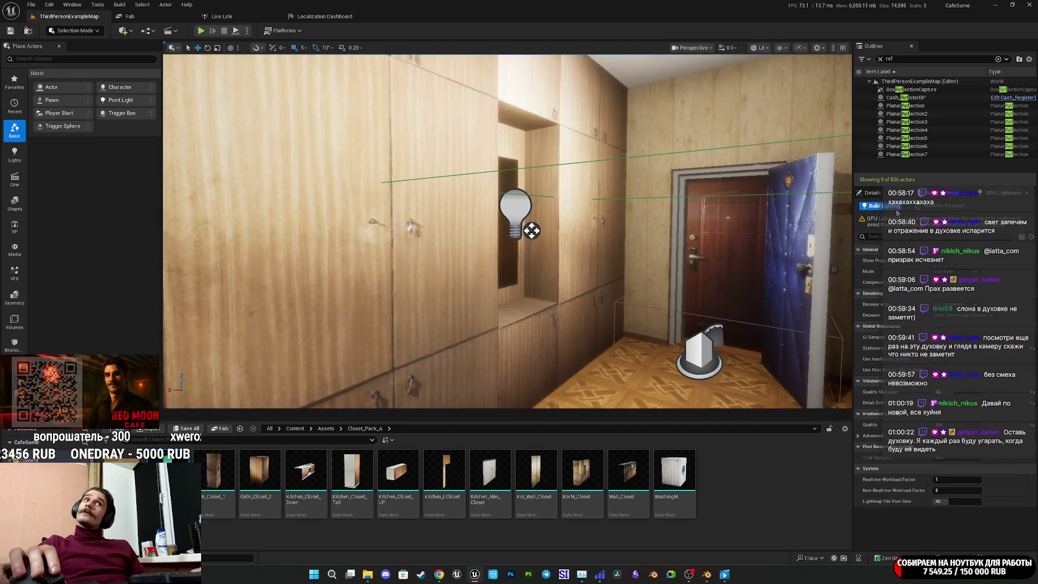
pyautogui.click(891, 208)
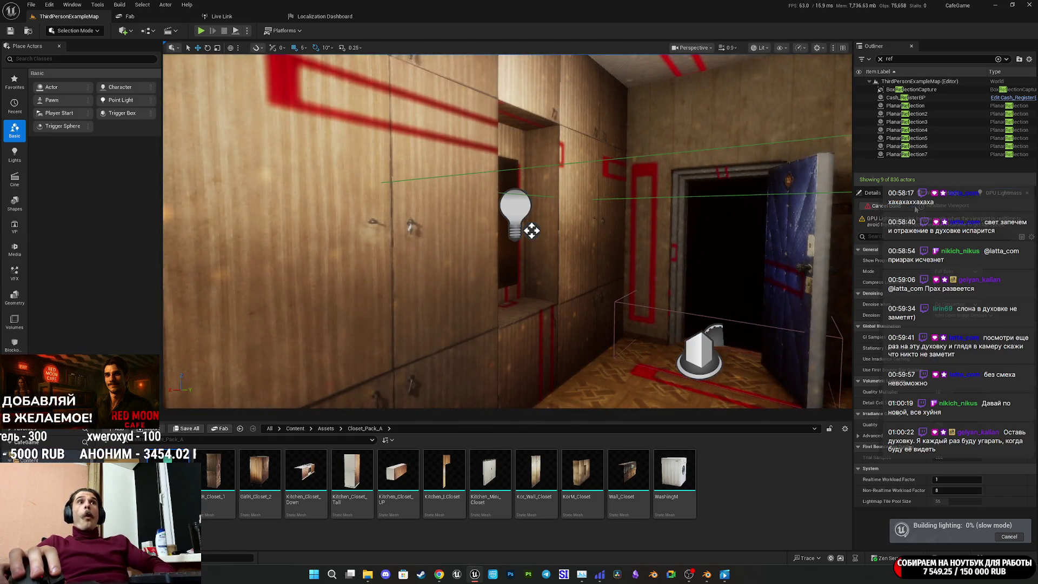
pyautogui.hotkey('ctrl', 'r')
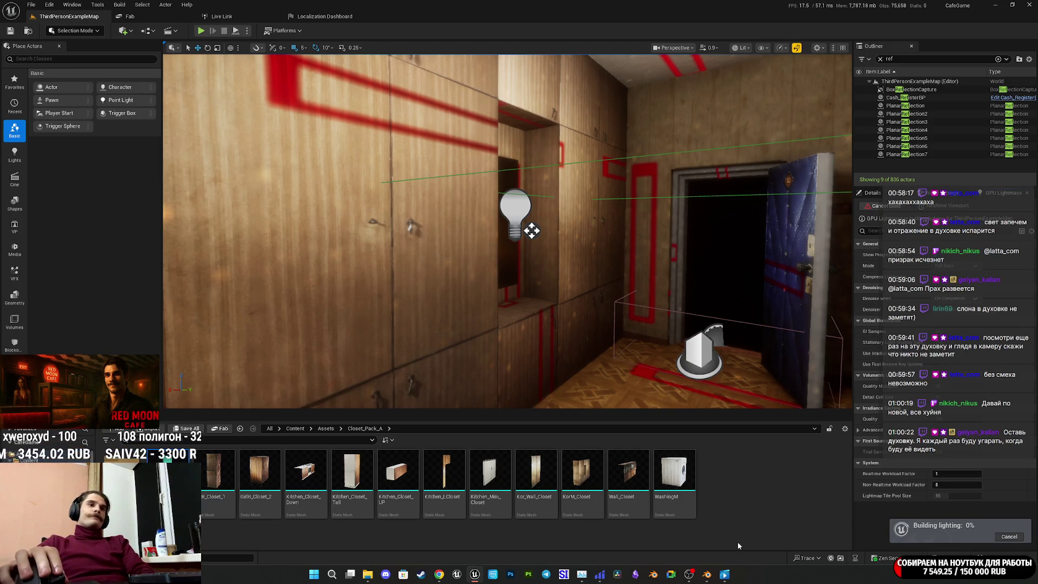
pyautogui.click(706, 574)
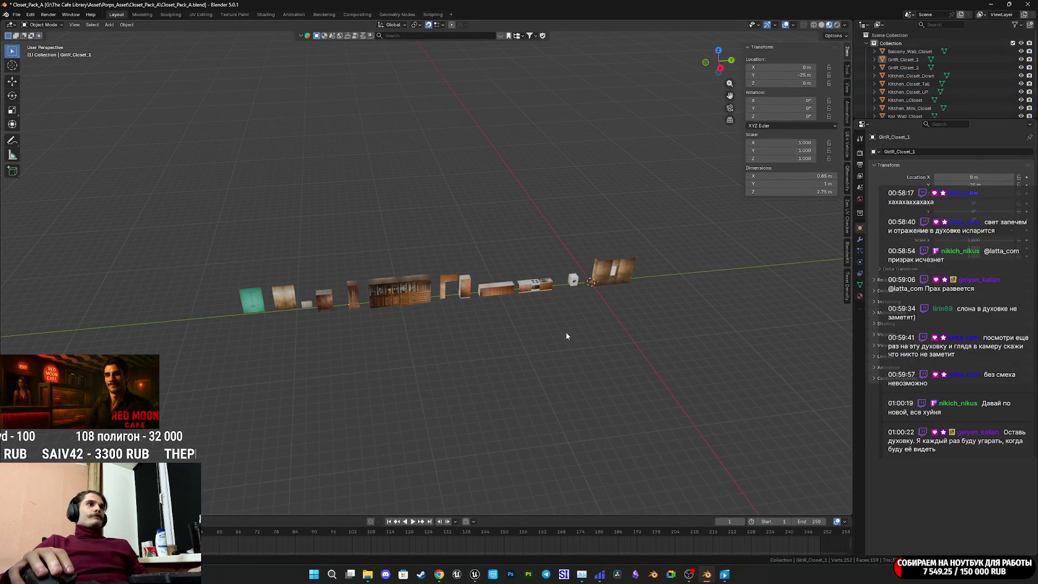
# Step: Alt+Tab back to the Unreal Editor while the lighting build runs
pyautogui.hotkey('alt', 'Tab')
pyautogui.moveTo(698, 574)
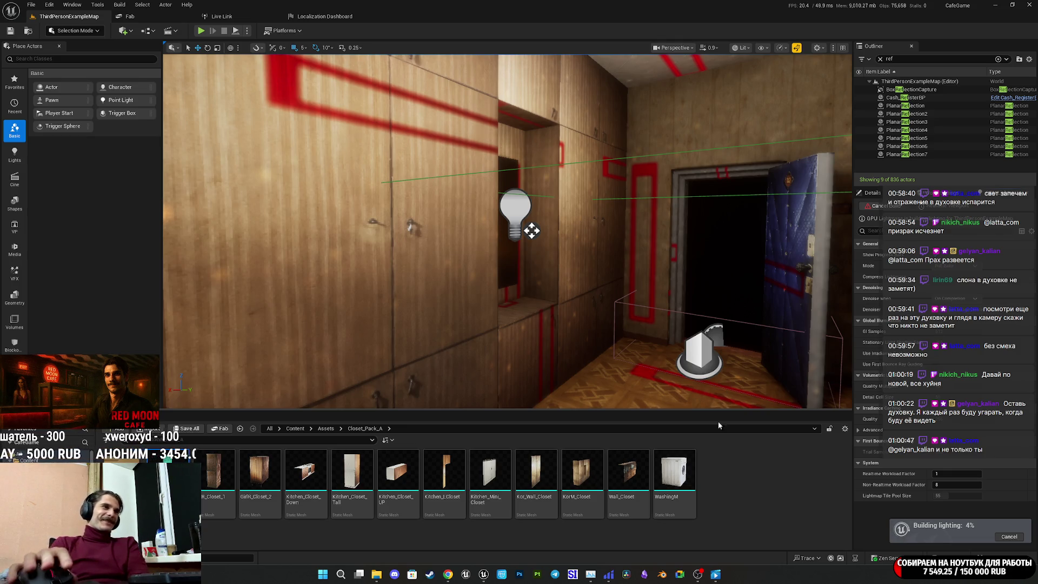
pyautogui.doubleClick(306, 472)
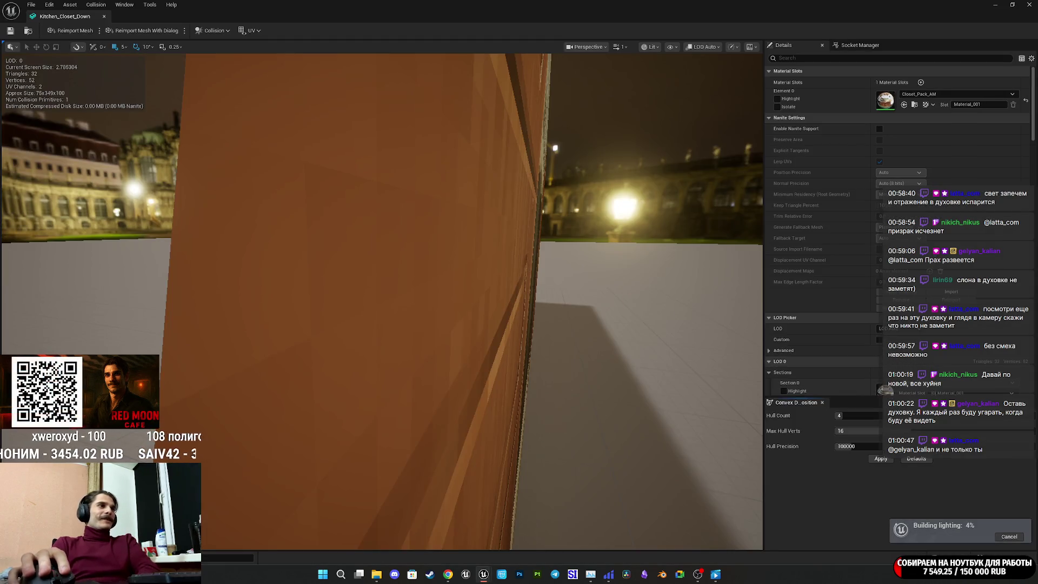
pyautogui.moveTo(540, 432); pyautogui.dragTo(670, 432)
pyautogui.press('w')
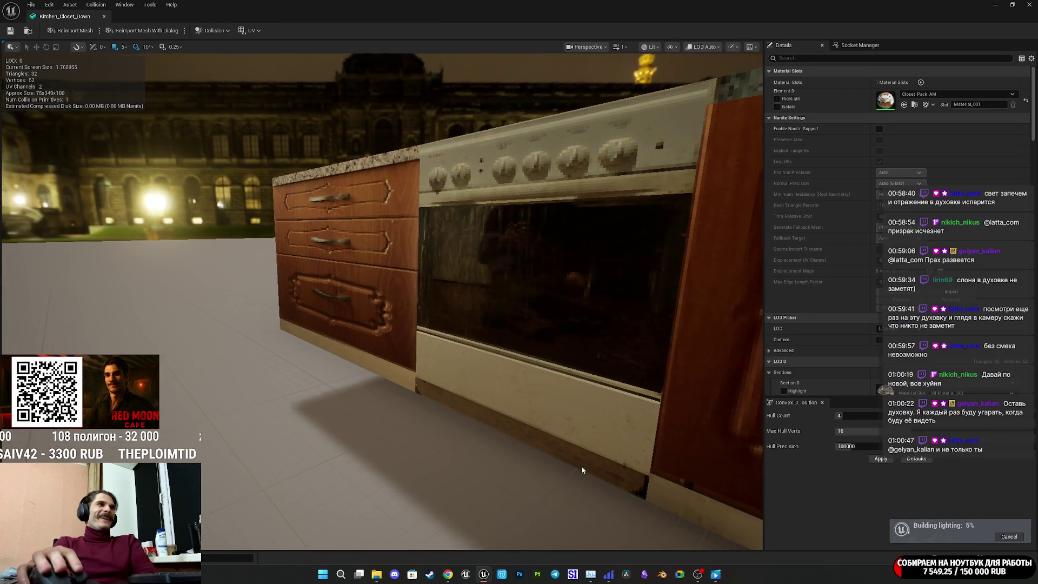
pyautogui.hotkey('alt', 'Tab')
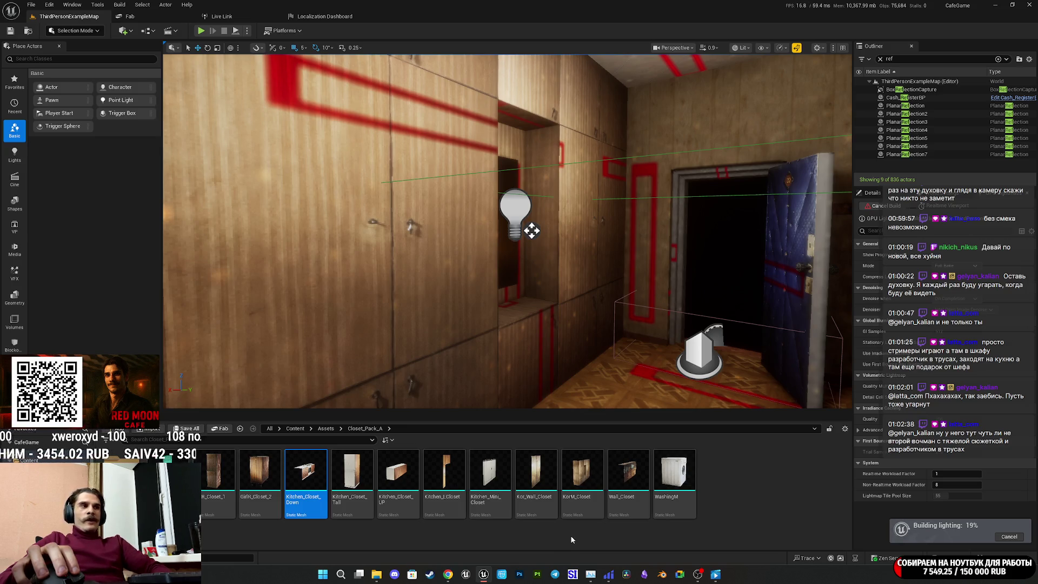
# Step: Show Chrome's Twitch stream manager tab, then launch Substance 3D Painter
pyautogui.moveTo(447, 574)
pyautogui.click(443, 544)
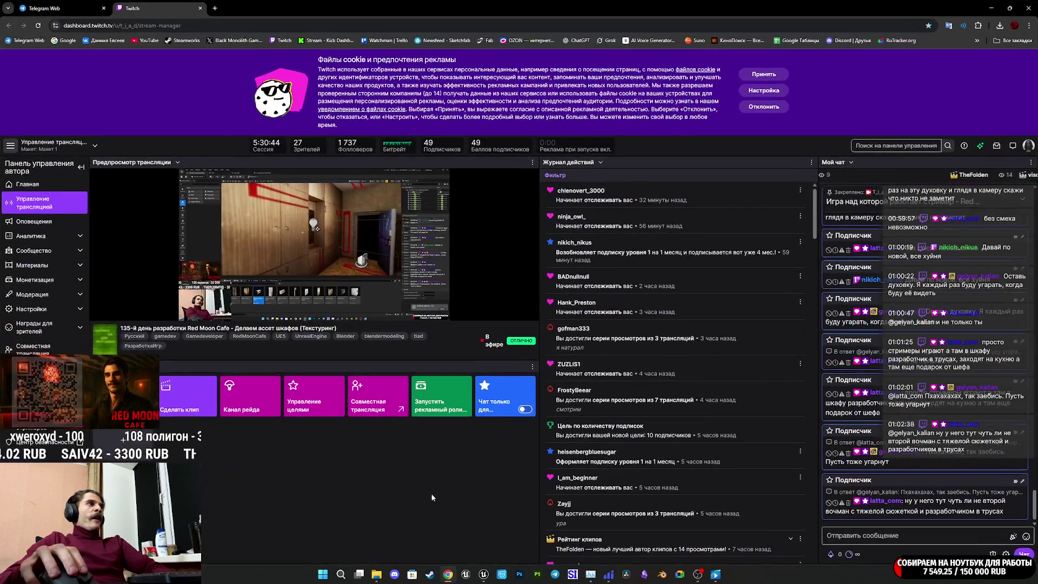
pyautogui.click(92, 8)
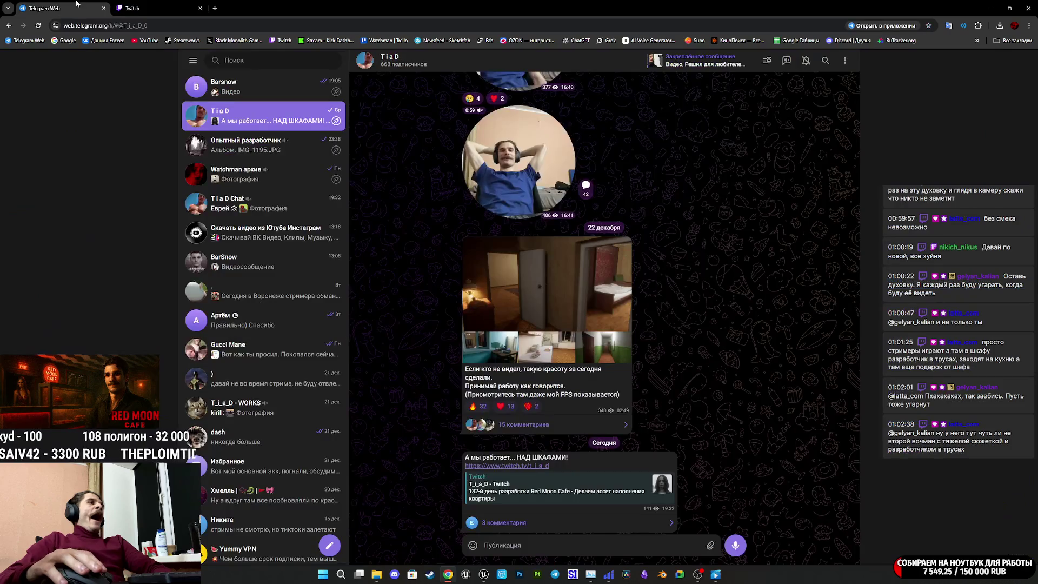
pyautogui.click(149, 6)
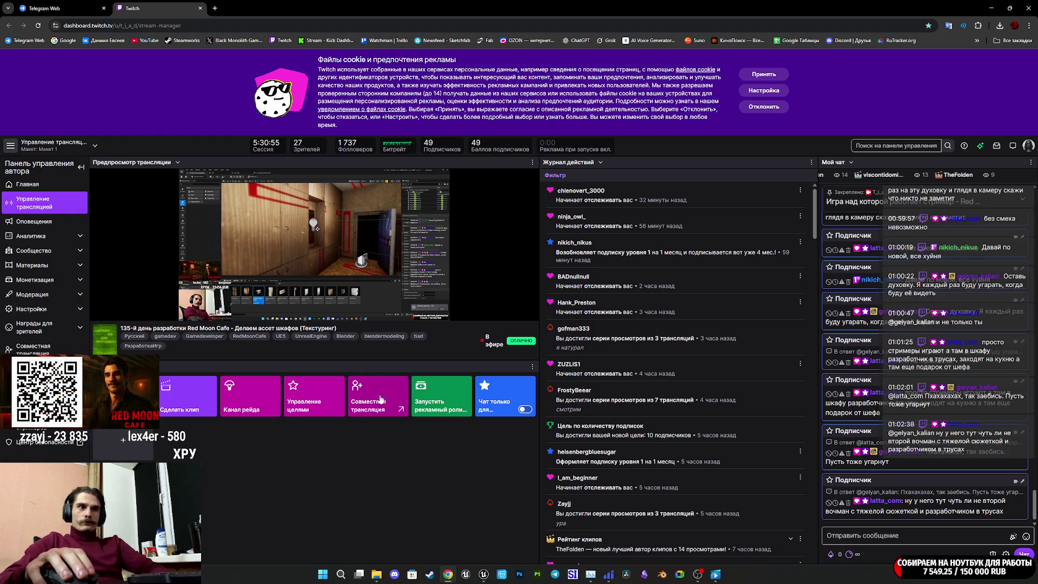
pyautogui.moveTo(608, 573)
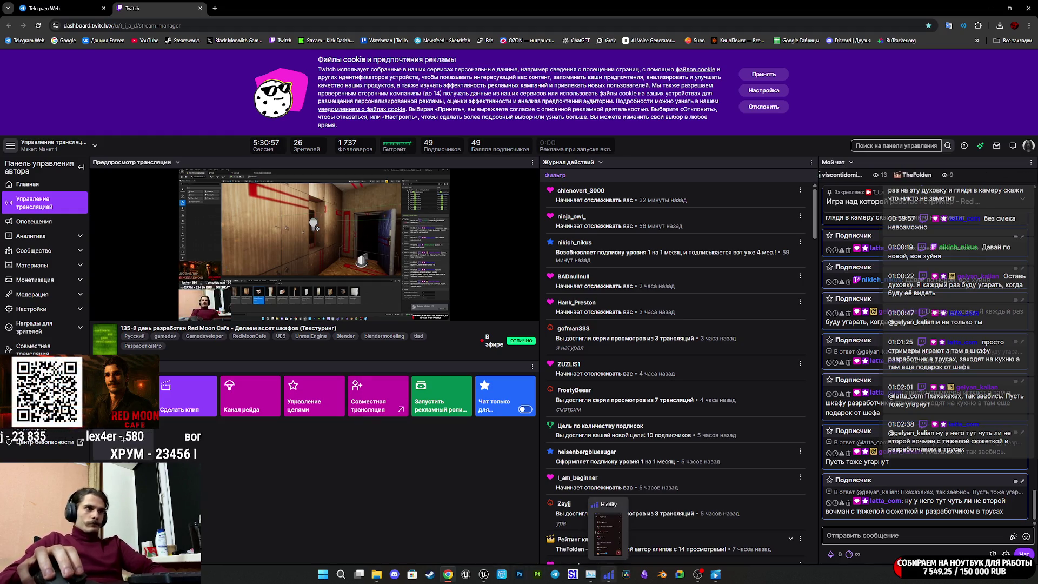
pyautogui.moveTo(697, 574)
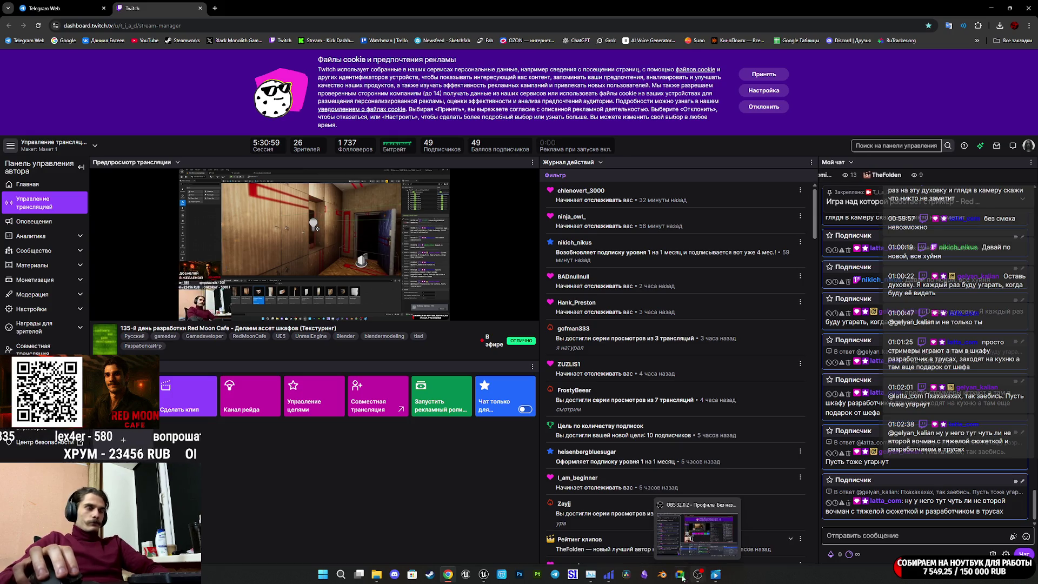
pyautogui.click(537, 574)
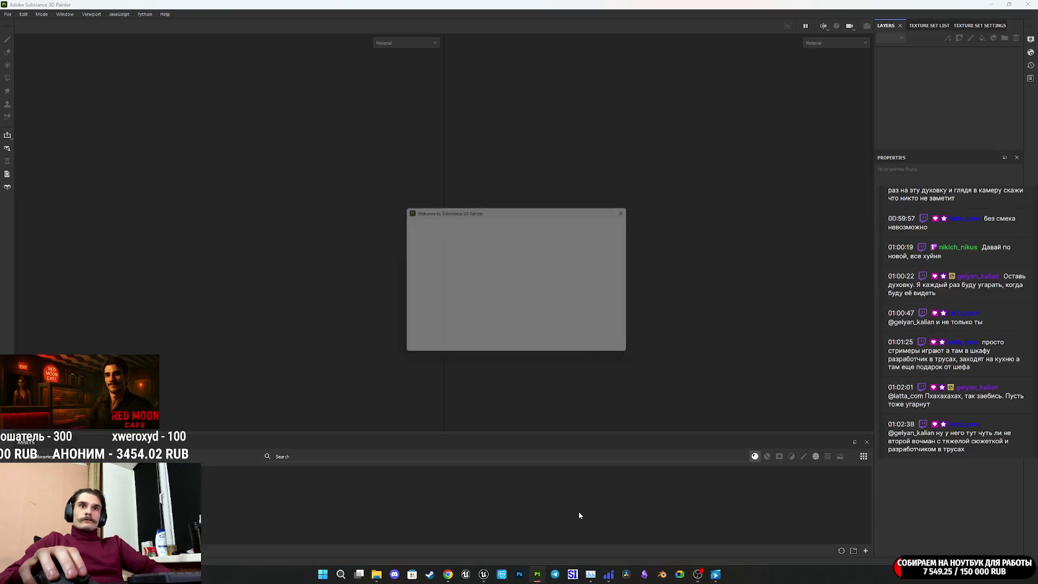
# Step: Dismiss the Welcome screen and load Closet_Pack_A_SPP from File > Recent Files
pyautogui.click(634, 207)
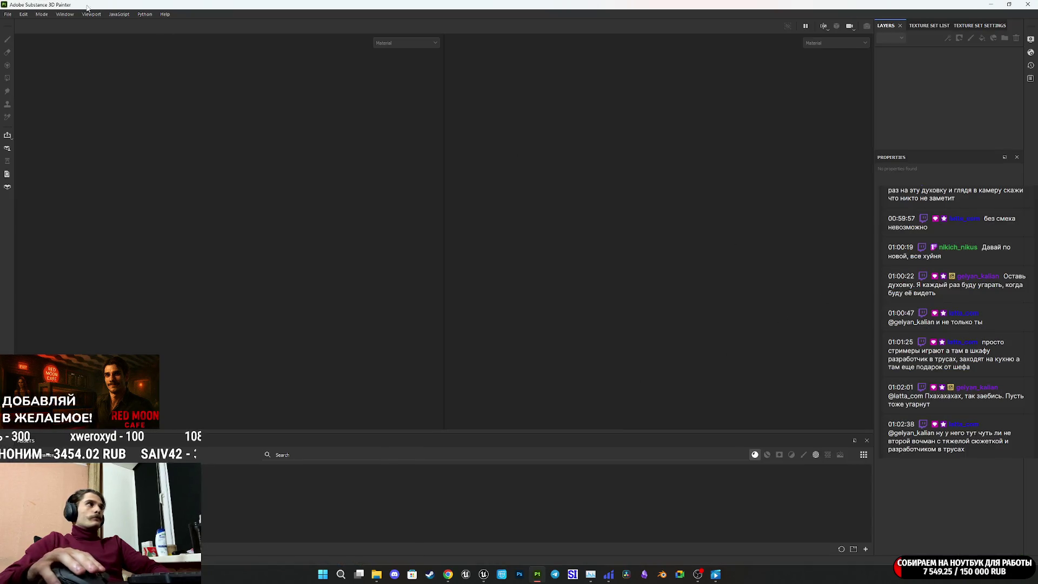
pyautogui.click(8, 14)
pyautogui.moveTo(44, 40)
pyautogui.click(133, 39)
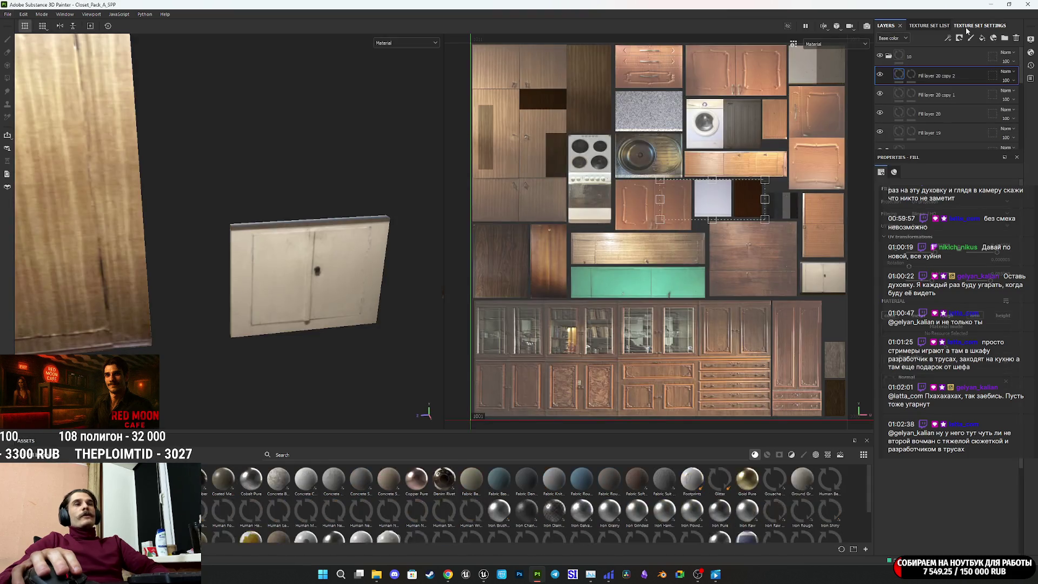
pyautogui.click(966, 28)
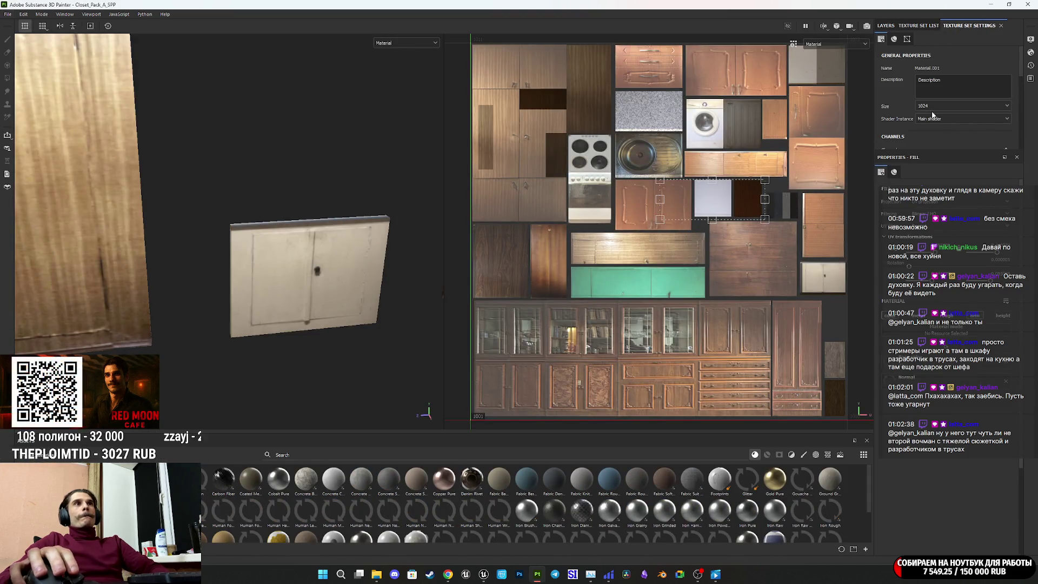
# Step: Change the texture set Size from 1024 to 2048 and orbit around the wardrobe
pyautogui.click(951, 106)
pyautogui.click(929, 147)
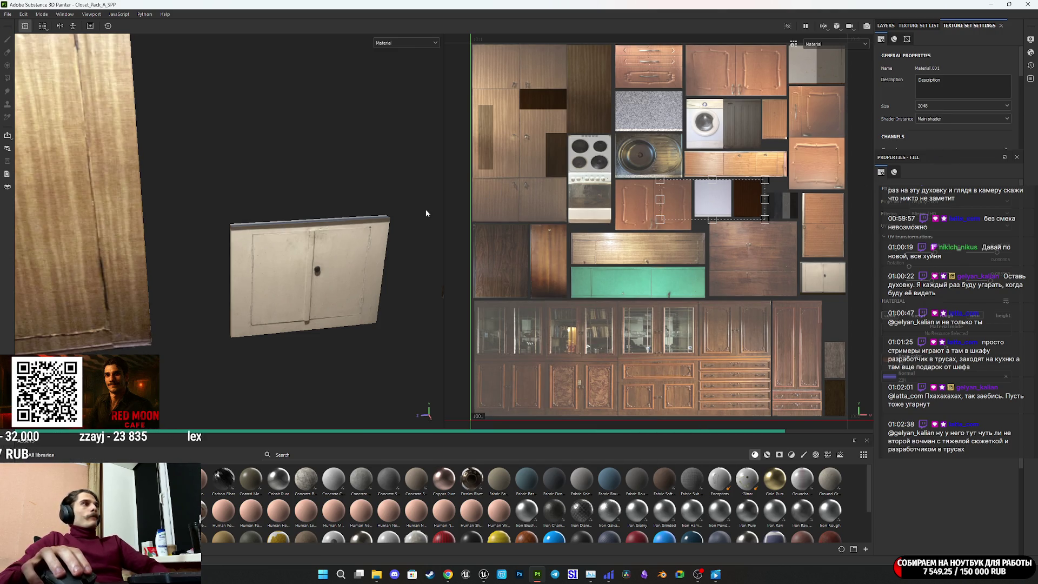
pyautogui.scroll(-3, 295, 270)
pyautogui.moveTo(298, 275); pyautogui.dragTo(533, 326)
pyautogui.scroll(6, 282, 293)
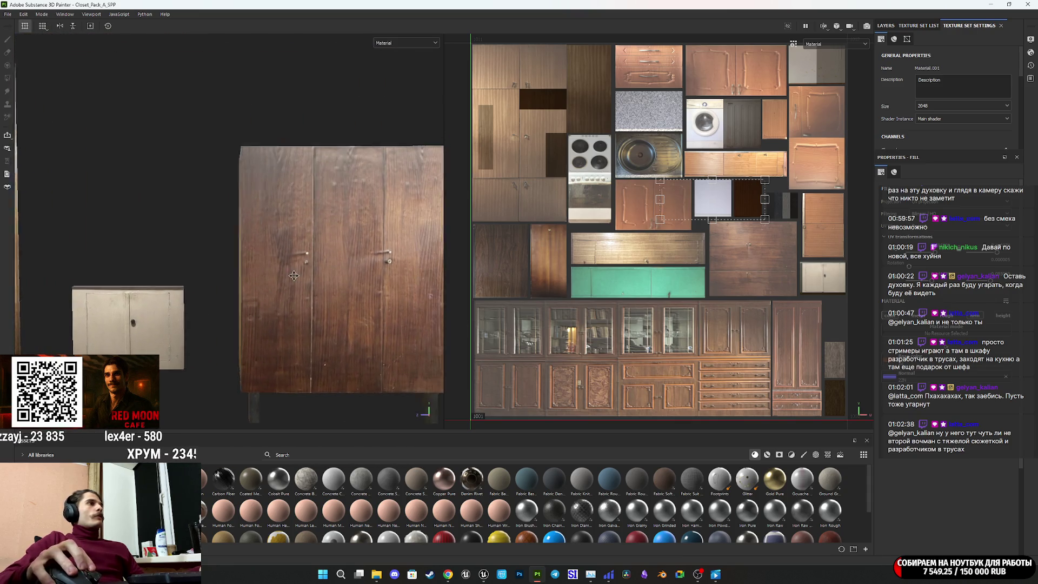
pyautogui.moveTo(281, 290)
pyautogui.mouseDown()
pyautogui.moveTo(232, 316)
pyautogui.moveTo(267, 241)
pyautogui.moveTo(162, 195)
pyautogui.moveTo(444, 239)
pyautogui.moveTo(290, 245)
pyautogui.moveTo(310, 240)
pyautogui.moveTo(315, 259)
pyautogui.moveTo(178, 296)
pyautogui.moveTo(314, 306)
pyautogui.moveTo(321, 289)
pyautogui.moveTo(279, 316)
pyautogui.moveTo(324, 292)
pyautogui.mouseUp()
pyautogui.scroll(-4, 235, 300)
pyautogui.scroll(6, 313, 307)
pyautogui.scroll(-3, 324, 297)
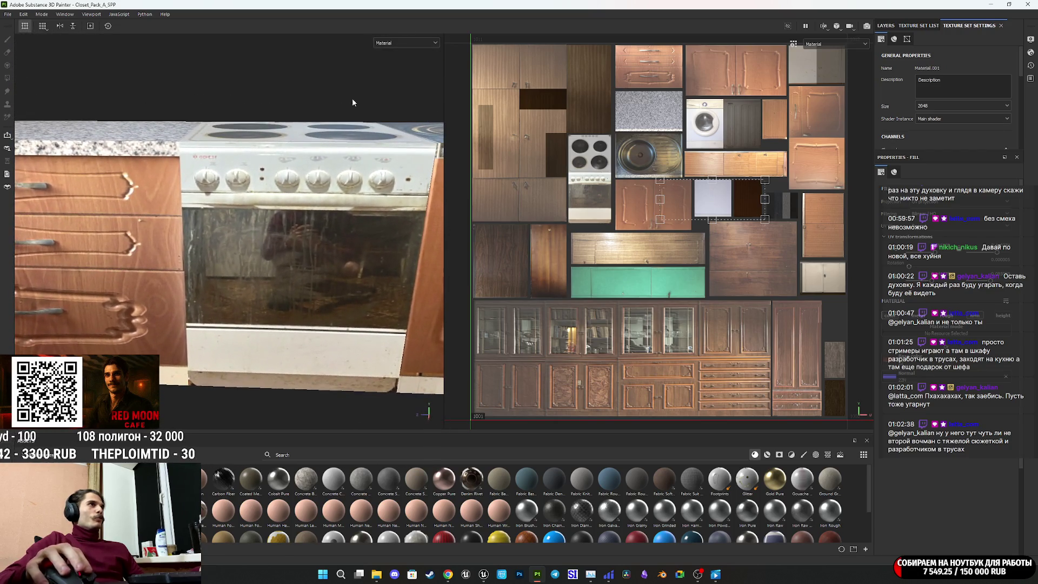
# Step: Switch the viewport to Base color and inspect the stove, sink and upper cabinets
pyautogui.click(405, 42)
pyautogui.click(389, 78)
pyautogui.moveTo(346, 216); pyautogui.dragTo(332, 207)
pyautogui.scroll(-5, 332, 210)
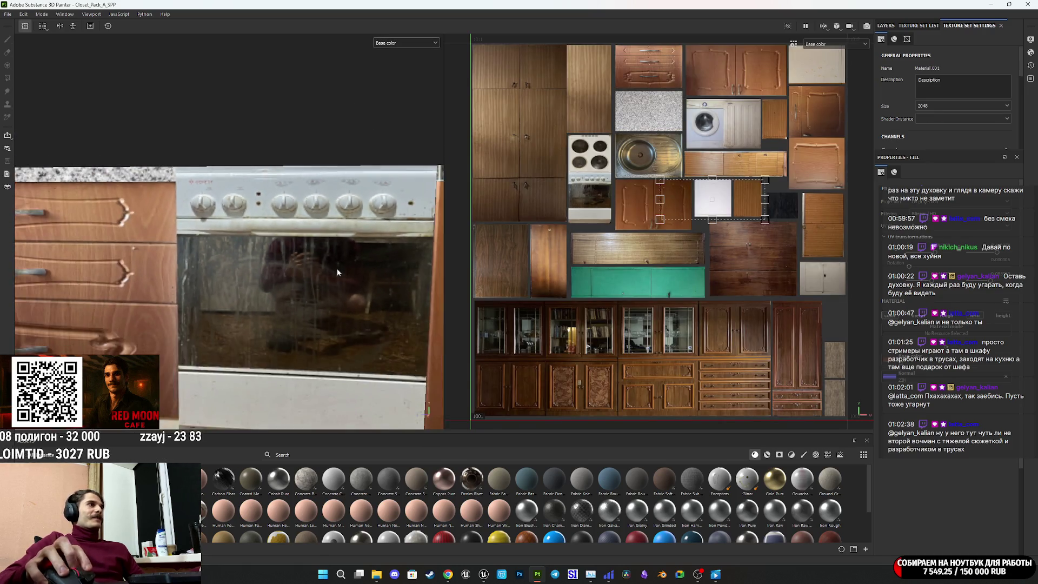
pyautogui.moveTo(202, 288); pyautogui.dragTo(249, 312)
pyautogui.scroll(10, 250, 311)
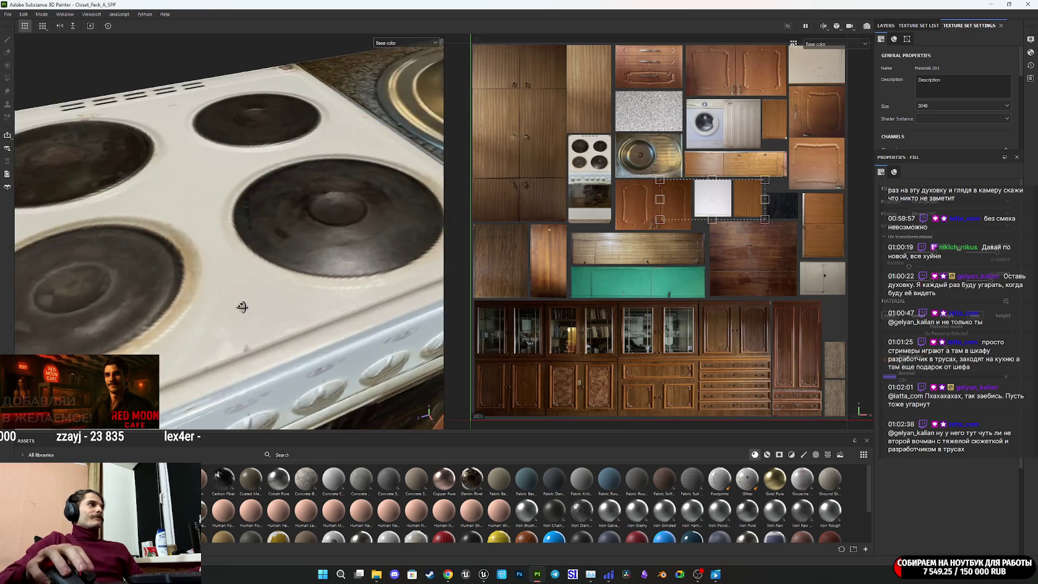
pyautogui.scroll(-3, 169, 347)
pyautogui.moveTo(169, 347); pyautogui.dragTo(142, 271)
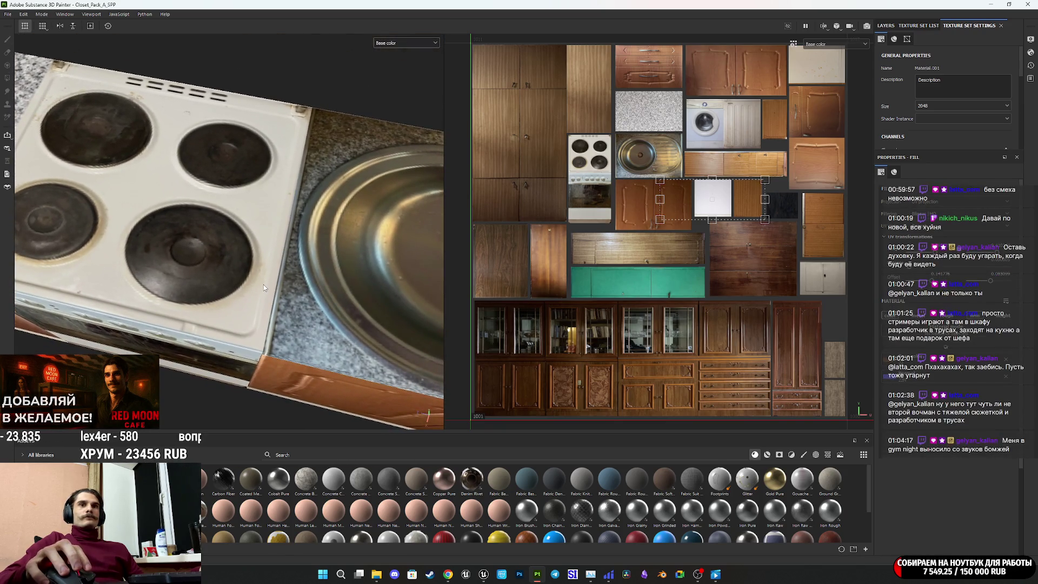
pyautogui.moveTo(263, 285)
pyautogui.mouseDown()
pyautogui.moveTo(58, 256)
pyautogui.moveTo(264, 277)
pyautogui.mouseUp()
pyautogui.scroll(-10, 265, 276)
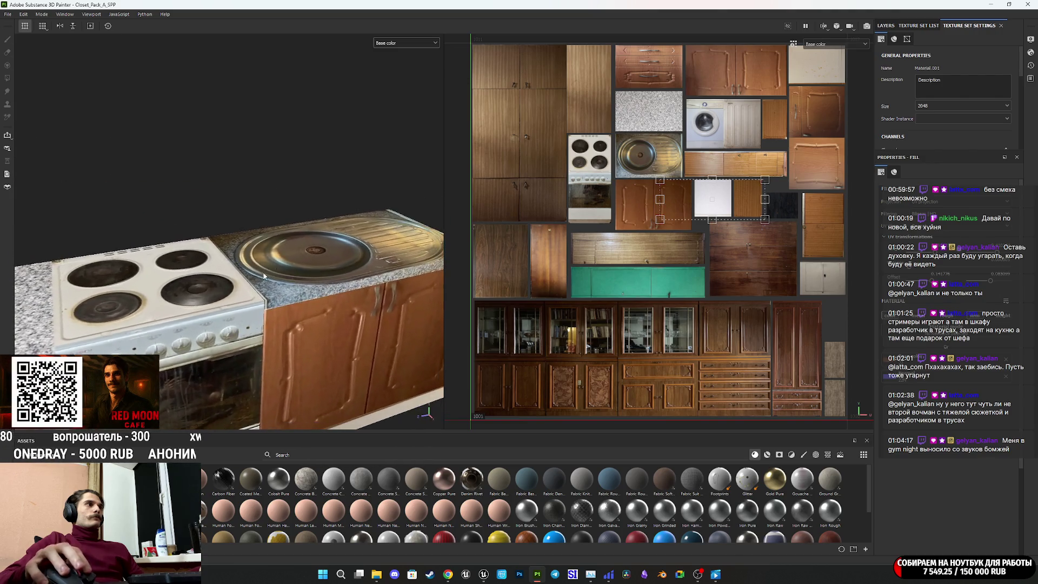
pyautogui.moveTo(221, 312); pyautogui.dragTo(146, 74)
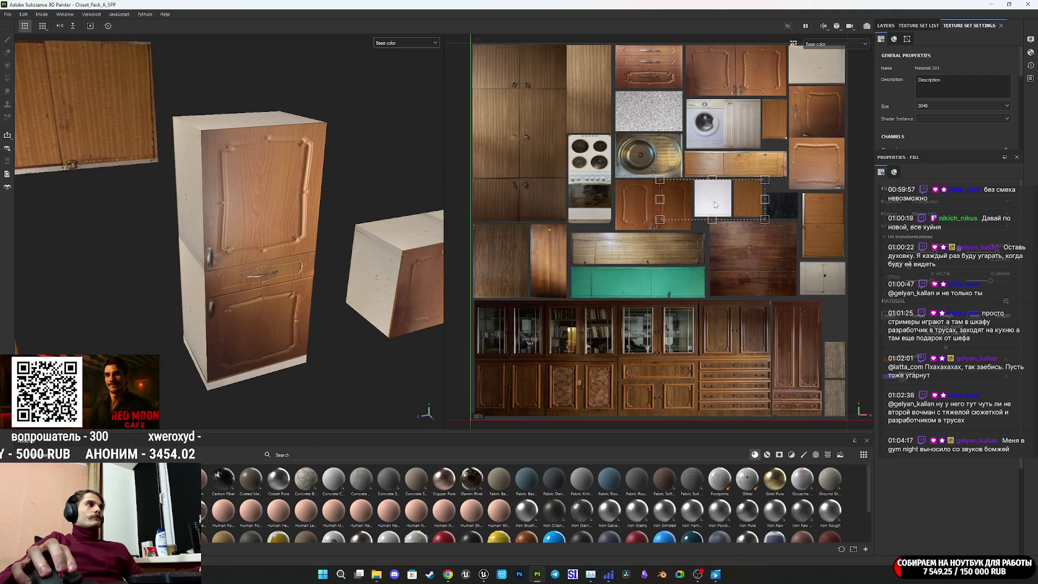
# Step: Export Material.001's BaseColor and Normal maps at 2048×2048, then minimize Painter
pyautogui.click(7, 14)
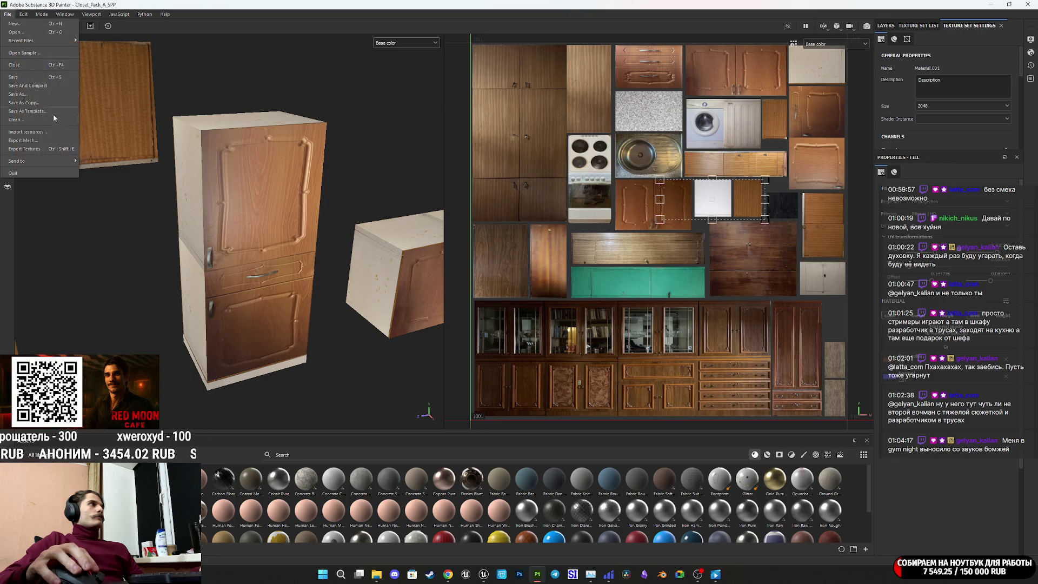
pyautogui.click(47, 152)
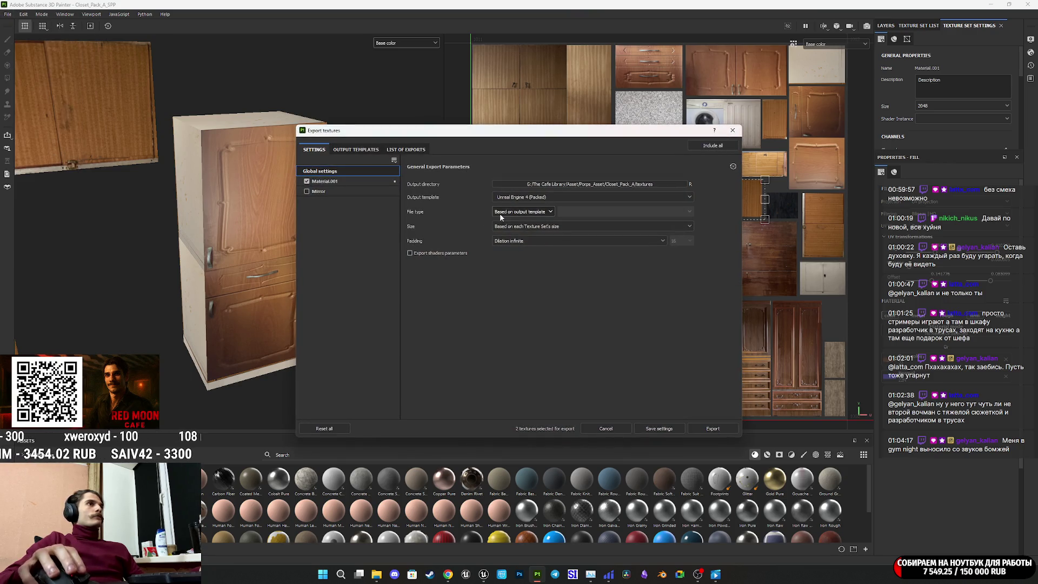
pyautogui.click(353, 180)
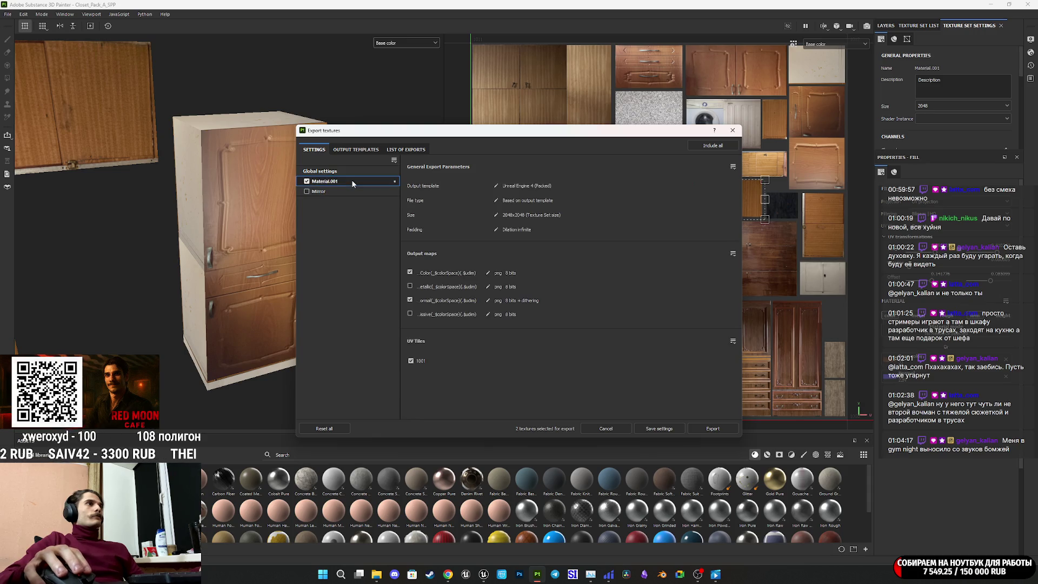
pyautogui.click(712, 428)
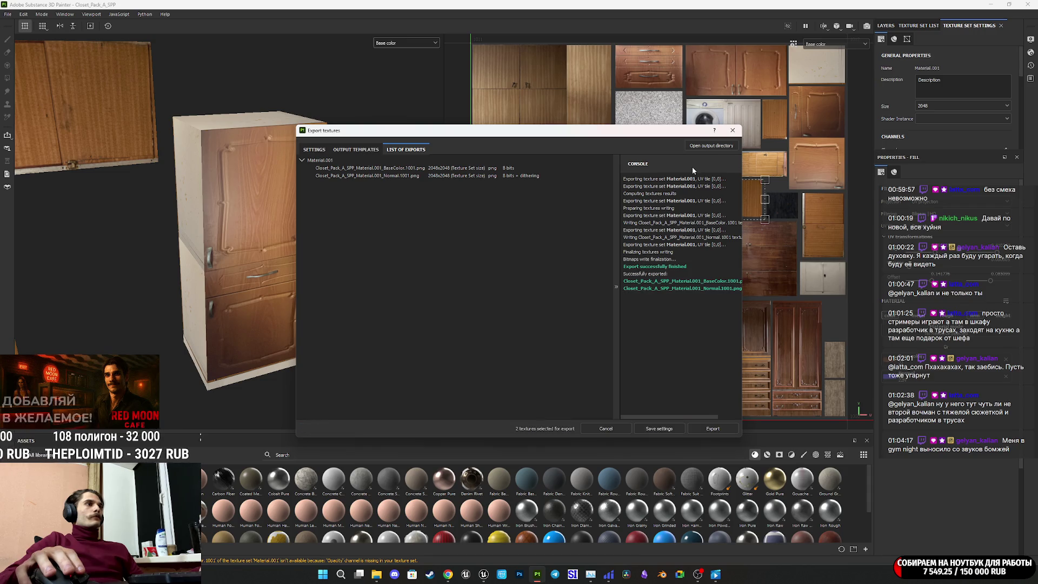
pyautogui.click(731, 131)
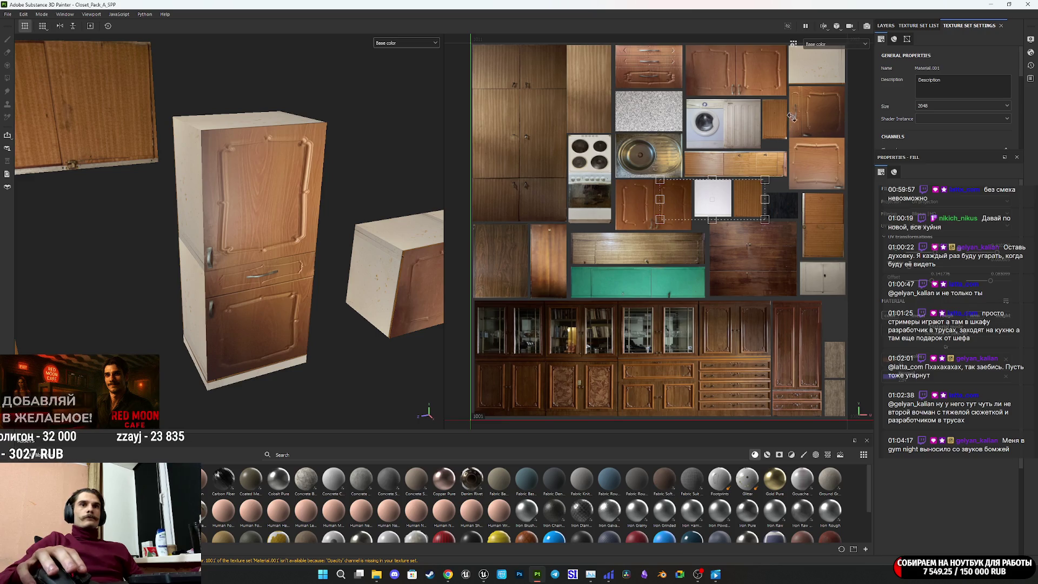
pyautogui.click(994, 6)
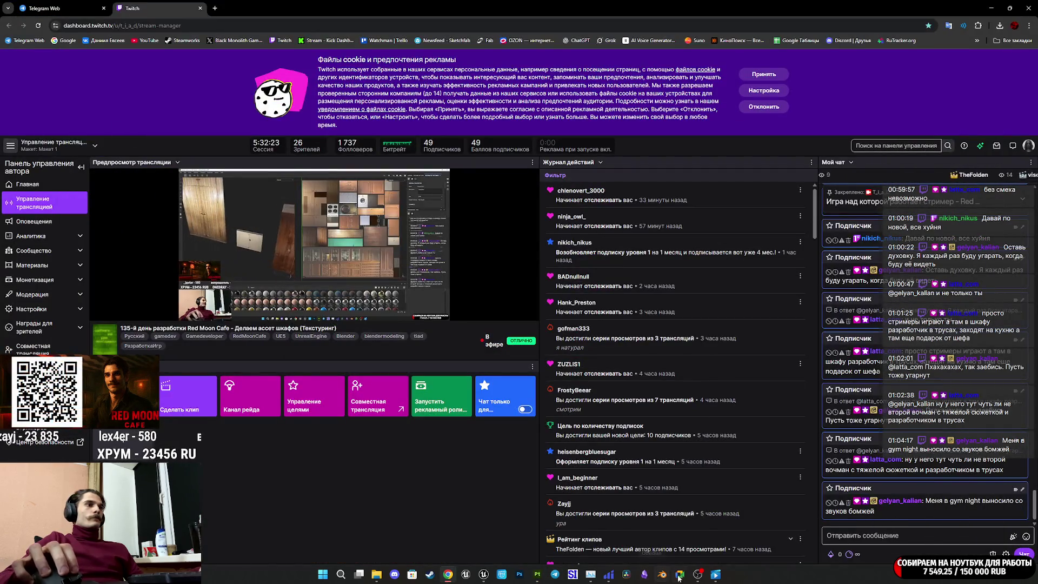
# Step: Return to the Unreal Editor and deselect the Kitchen_Closet_Down asset in the Content Browser
pyautogui.click(483, 574)
pyautogui.click(728, 520)
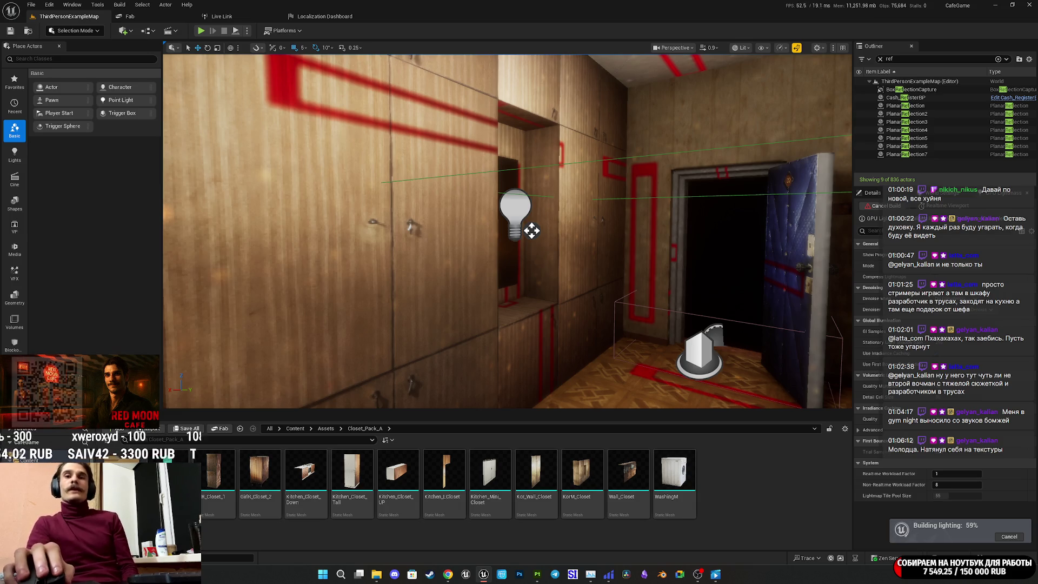
pyautogui.hotkey('alt', 'Tab')
pyautogui.hotkey('alt', 'Tab')
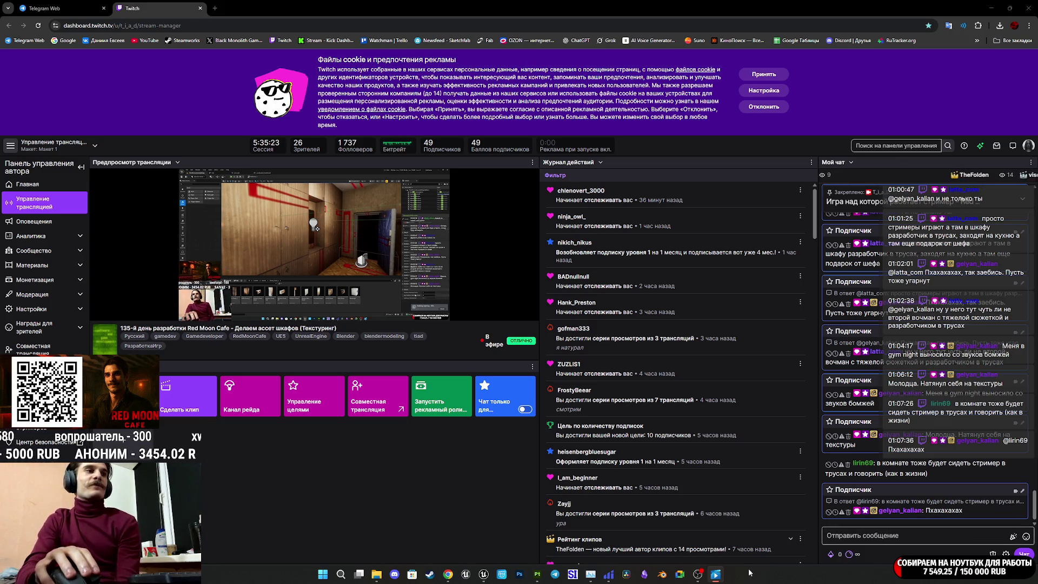
pyautogui.moveTo(522, 580)
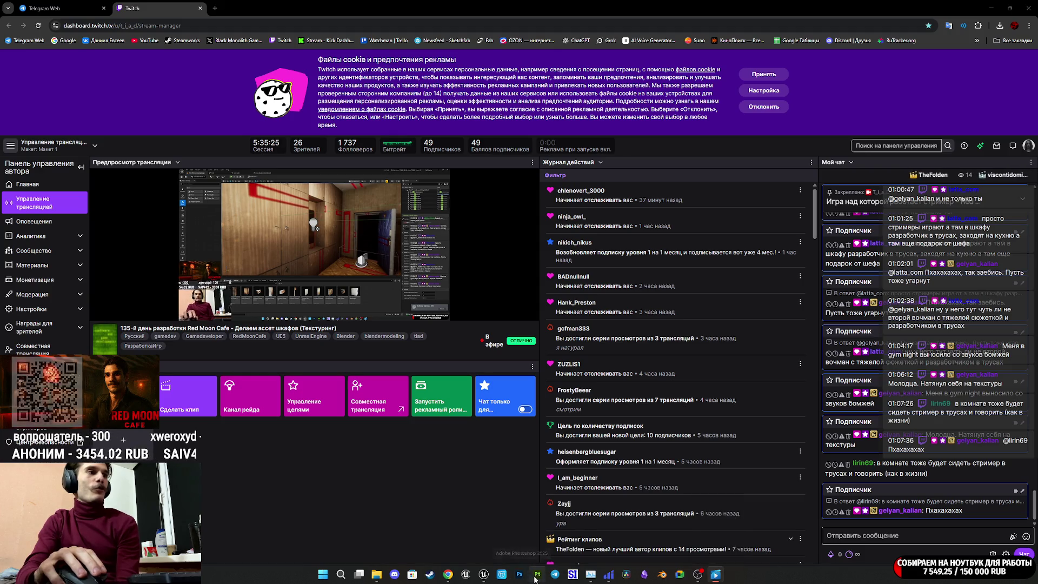
pyautogui.click(483, 578)
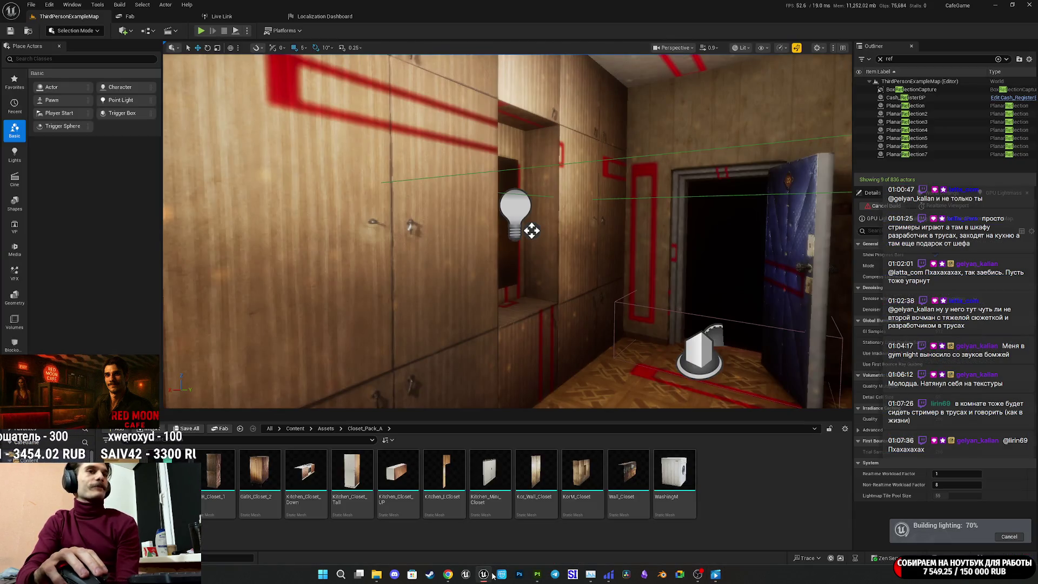
# Step: Wait for the apartment level's Build Lighting Only run to finish and encode lightmaps
pyautogui.moveTo(440, 575)
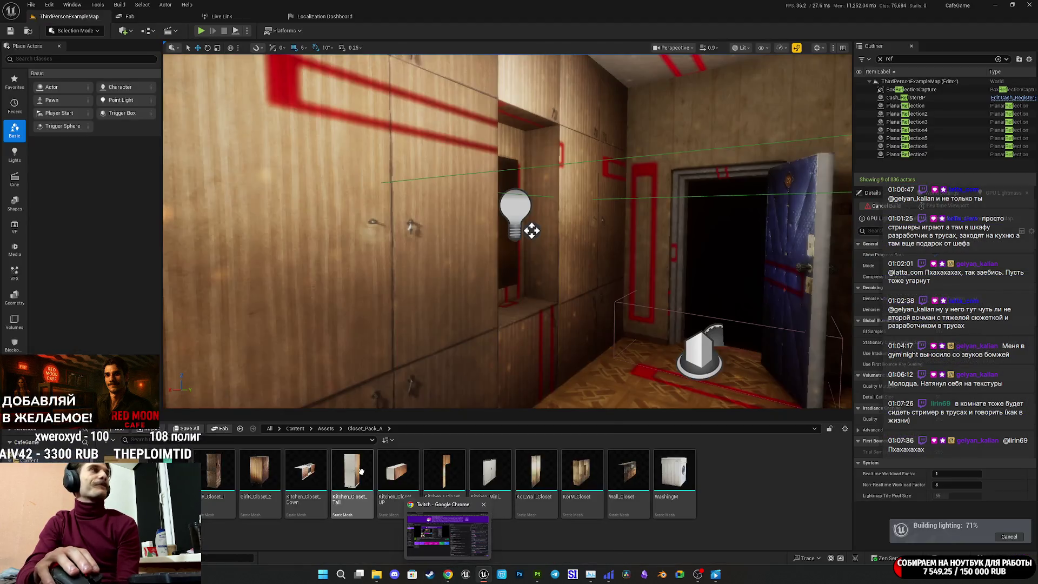
pyautogui.moveTo(360, 472)
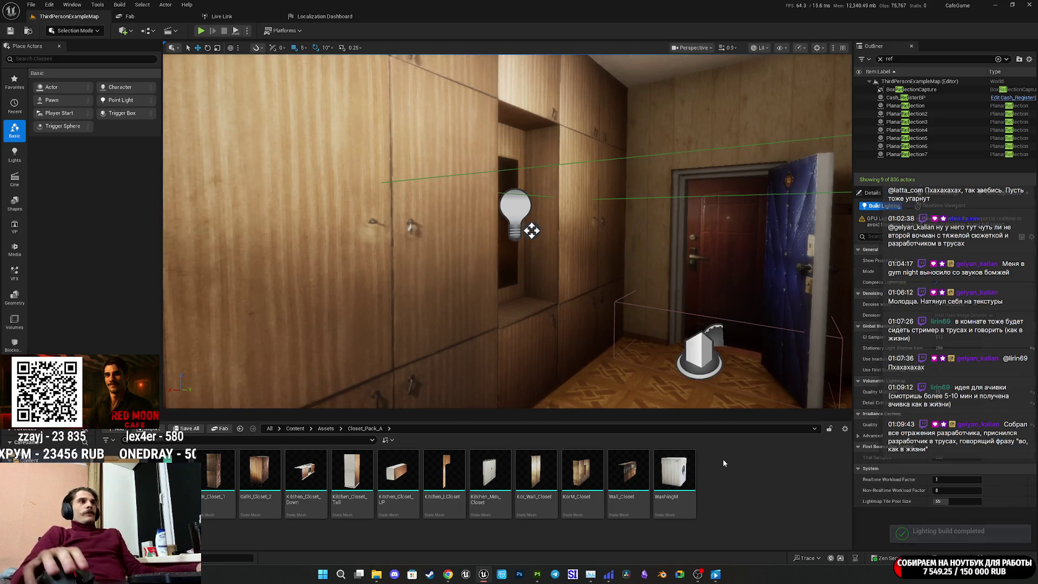
# Step: Save the closet asset and map data, then move the player character toward the lamp
pyautogui.click(186, 428)
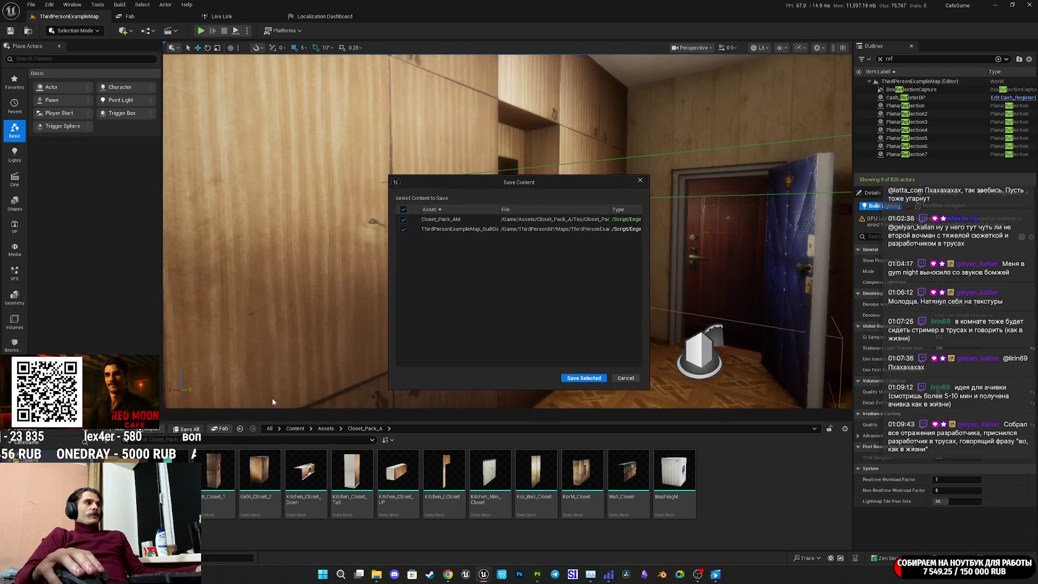
pyautogui.click(574, 379)
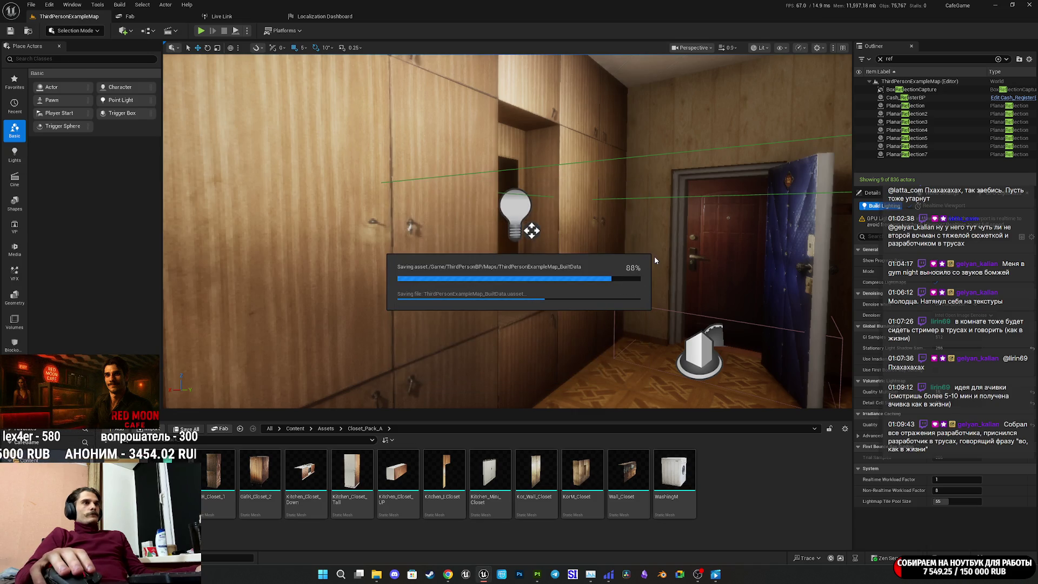
pyautogui.press('f')
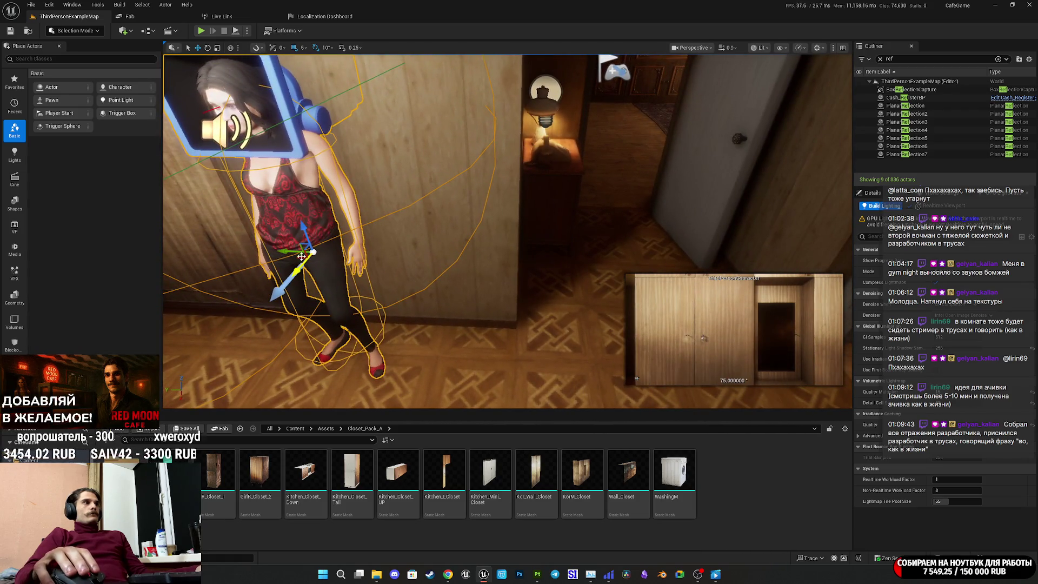
pyautogui.moveTo(298, 257); pyautogui.dragTo(609, 147)
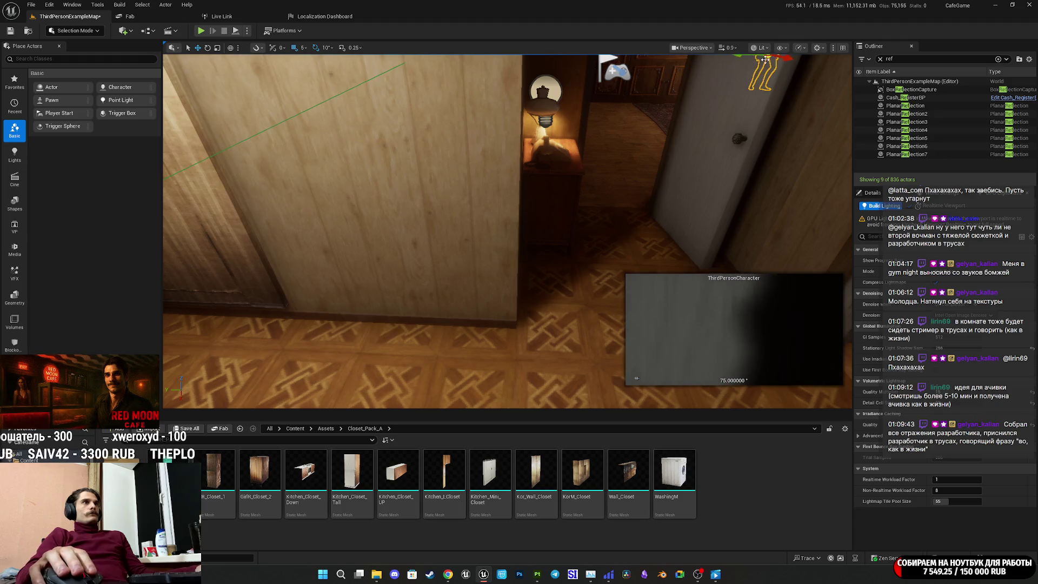
pyautogui.press('f')
pyautogui.moveTo(351, 87); pyautogui.dragTo(351, 69)
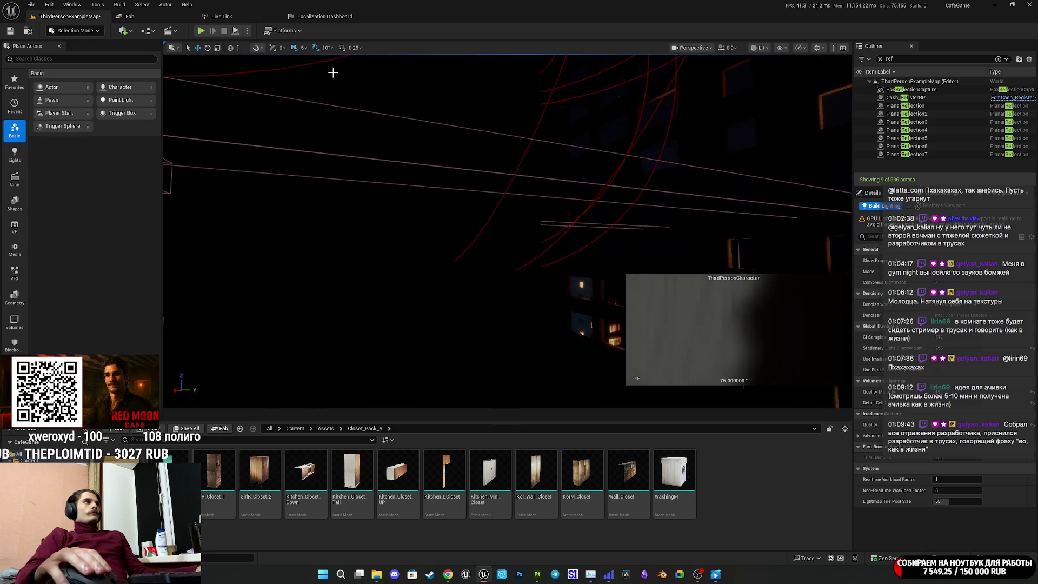
# Step: Switch the viewport to Unlit, move the character back toward the window, and save all packages
pyautogui.click(755, 51)
pyautogui.click(768, 89)
pyautogui.moveTo(767, 89)
pyautogui.mouseDown()
pyautogui.moveTo(767, 70)
pyautogui.moveTo(610, 155)
pyautogui.mouseUp()
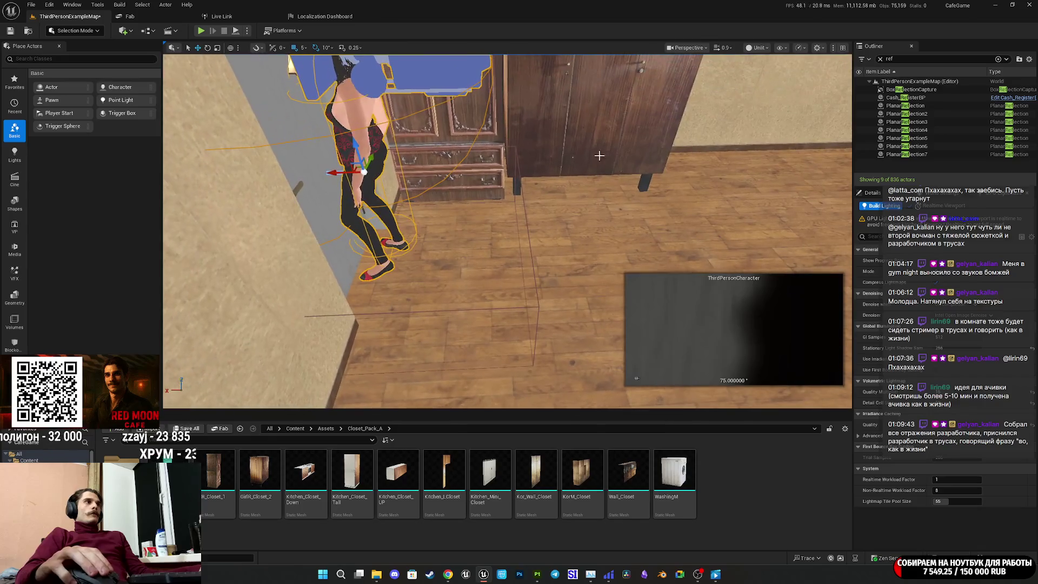
pyautogui.moveTo(328, 171)
pyautogui.mouseDown()
pyautogui.moveTo(351, 181)
pyautogui.moveTo(291, 176)
pyautogui.mouseUp()
pyautogui.press('f')
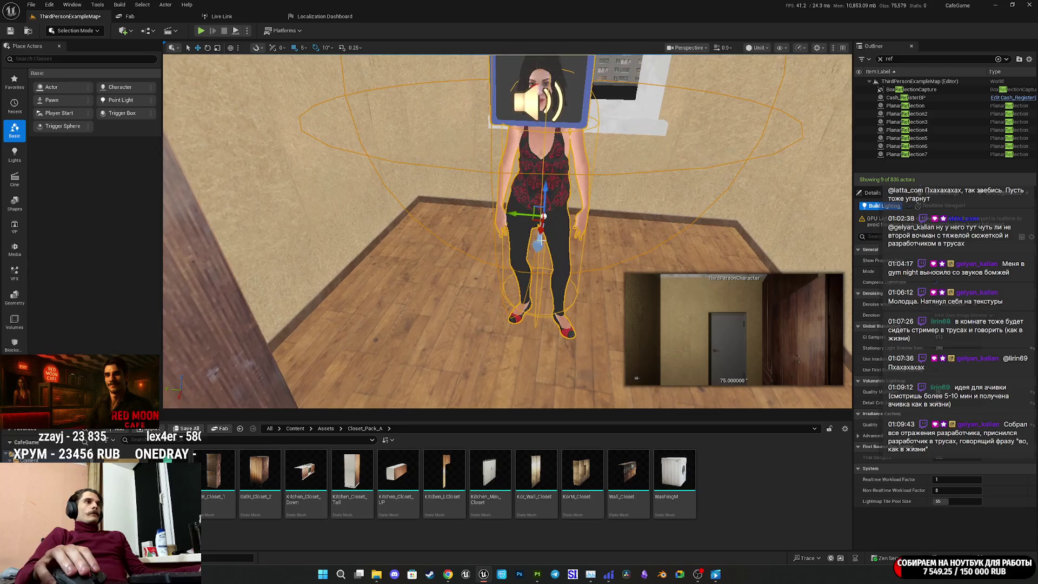
pyautogui.moveTo(532, 222)
pyautogui.mouseDown()
pyautogui.moveTo(562, 200)
pyautogui.moveTo(570, 173)
pyautogui.mouseUp()
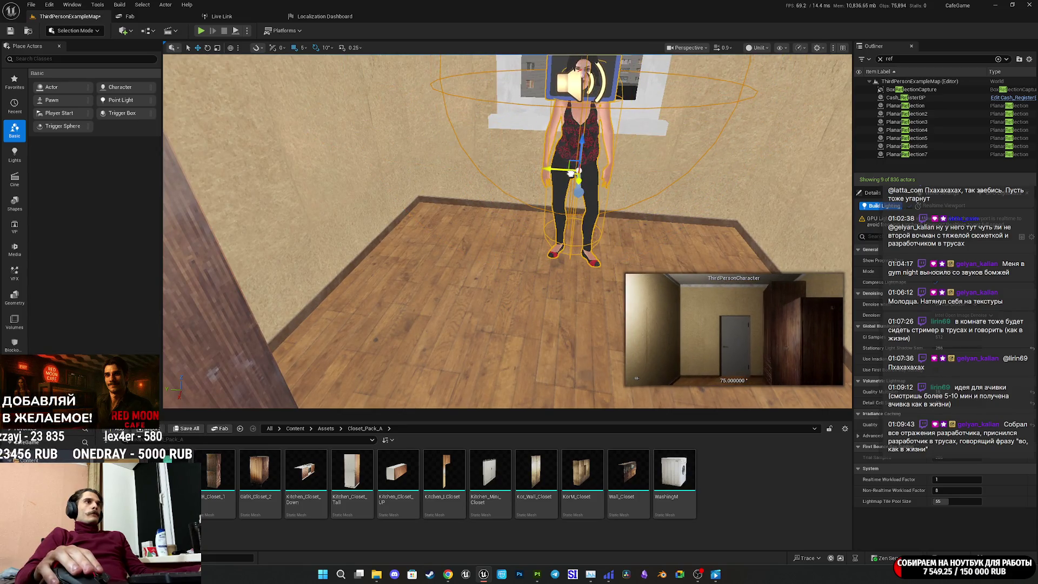
pyautogui.click(185, 428)
pyautogui.click(569, 378)
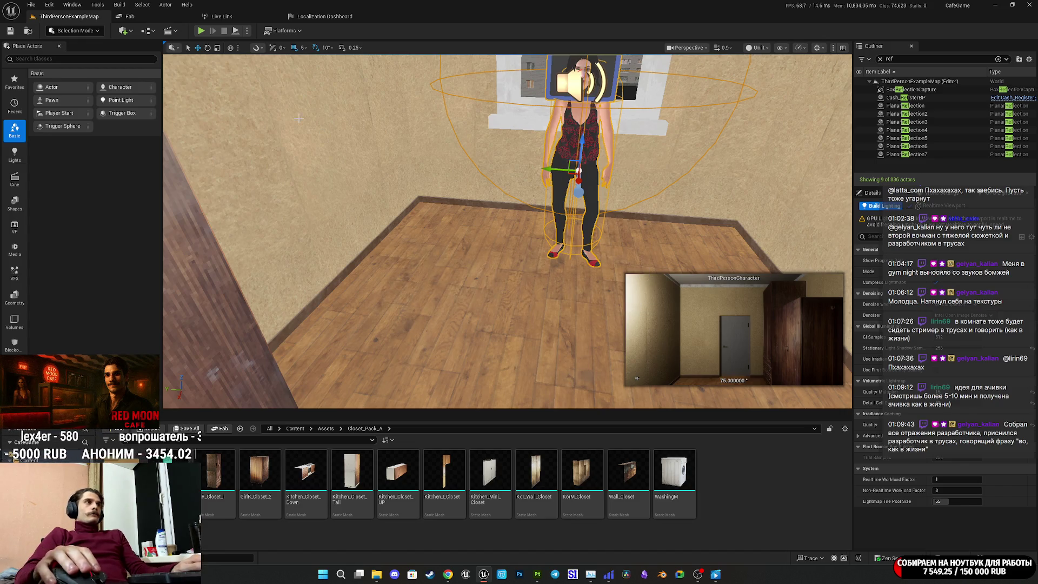
pyautogui.hotkey('alt', 'p')
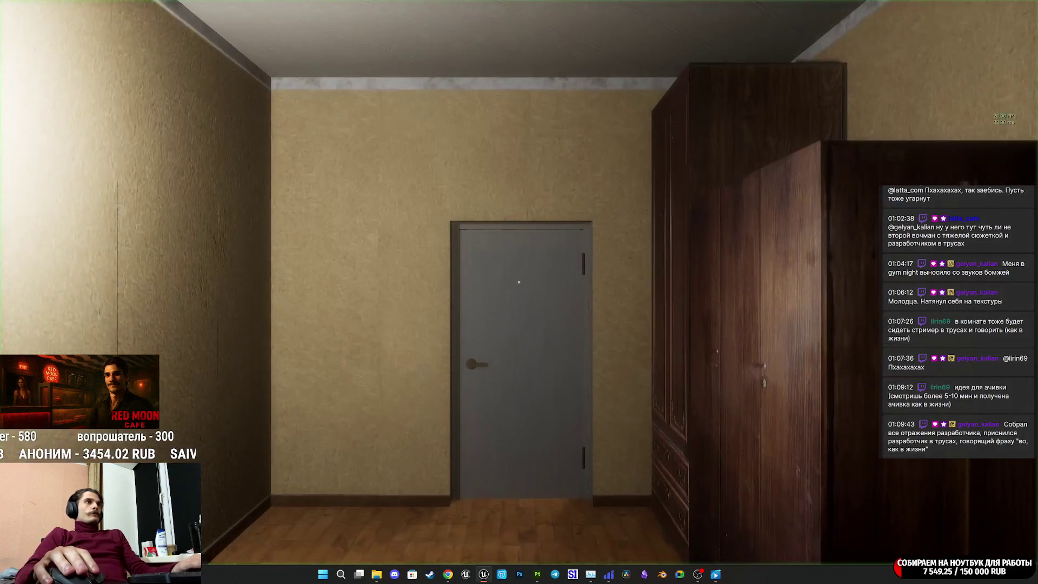
pyautogui.press('w')
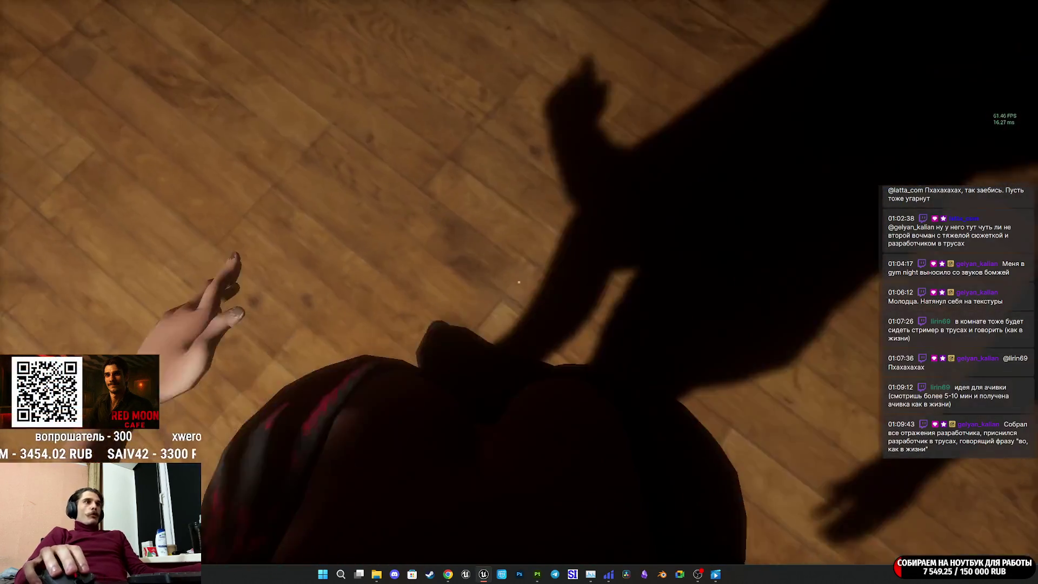
pyautogui.press('s')
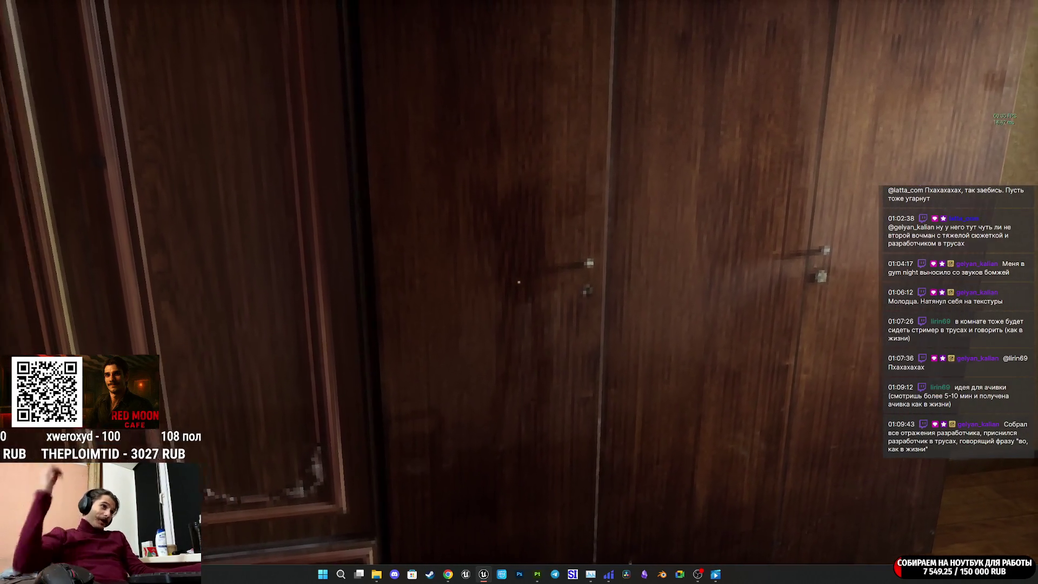
pyautogui.press('s')
pyautogui.press('w')
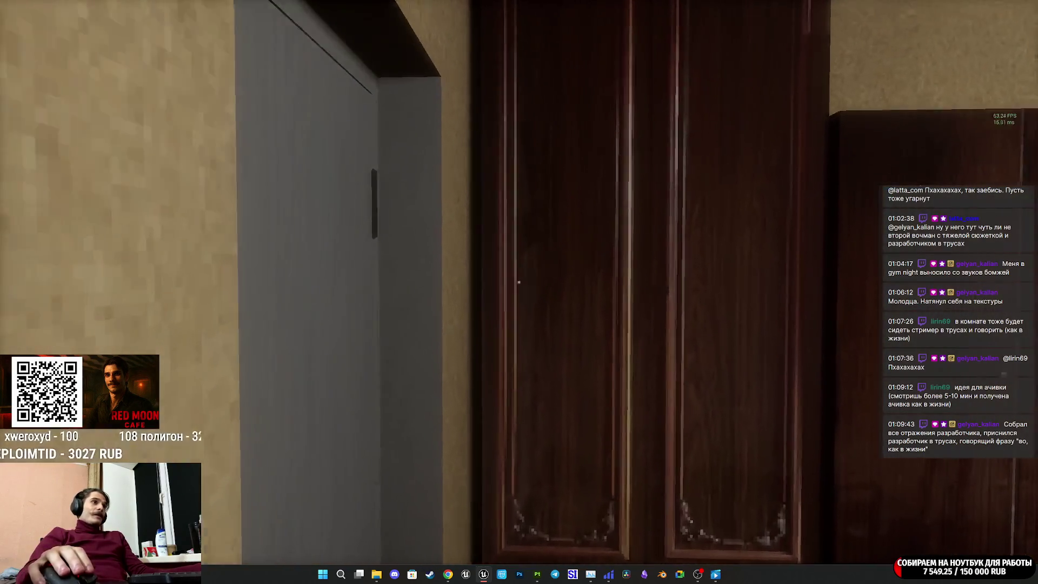
pyautogui.press('a')
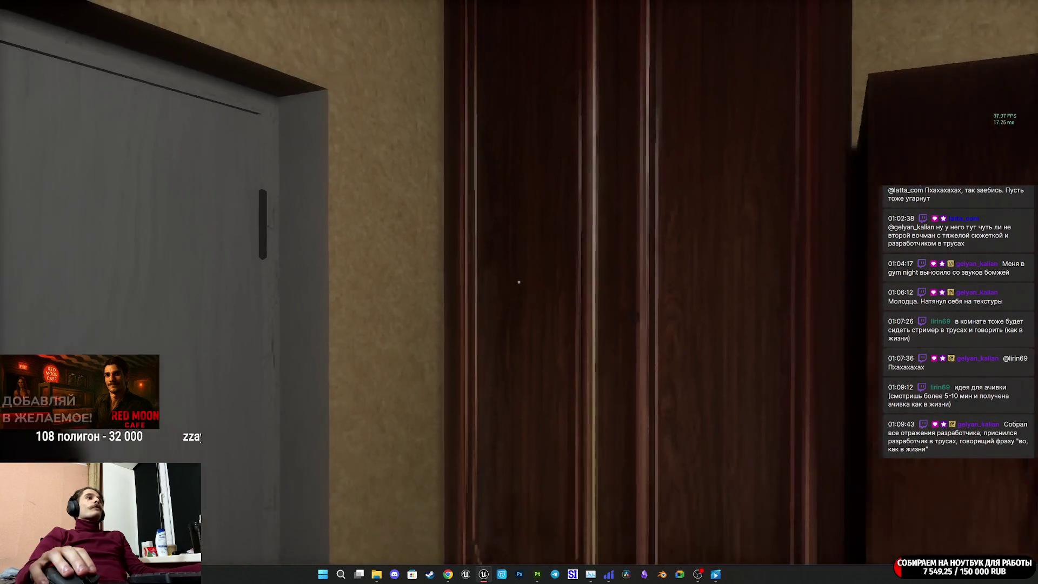
pyautogui.press('Escape')
pyautogui.press('F11')
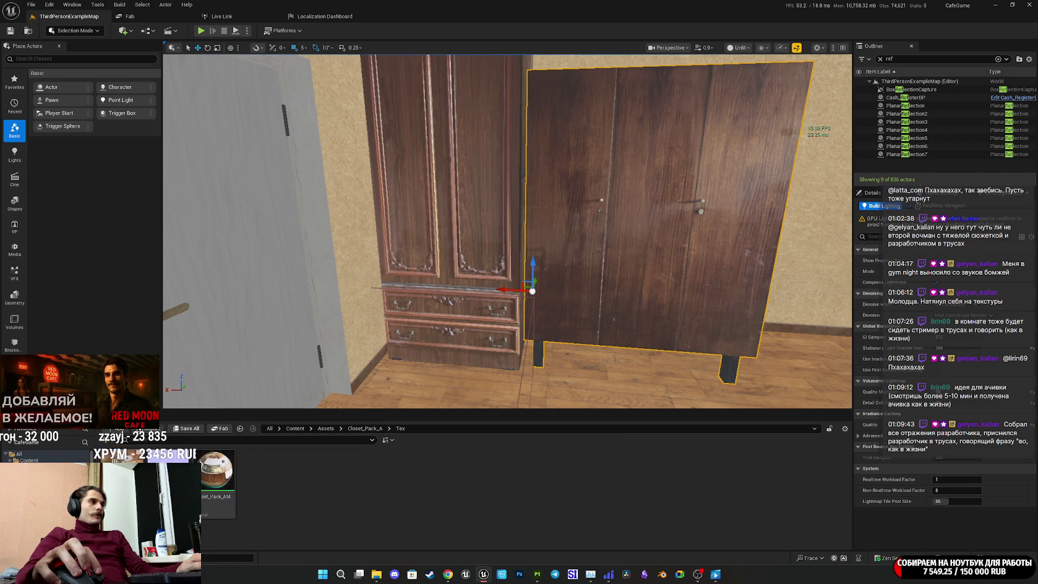
# Step: Reimport the closet normal map from the Tex folder and start playing the level
pyautogui.doubleClick(124, 475)
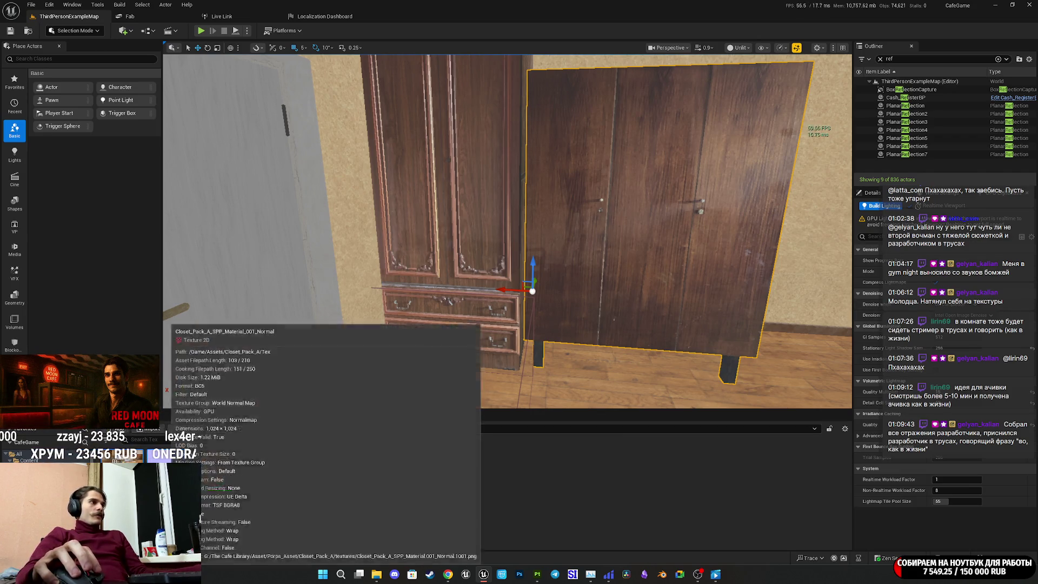
pyautogui.rightClick(205, 486)
pyautogui.click(207, 240)
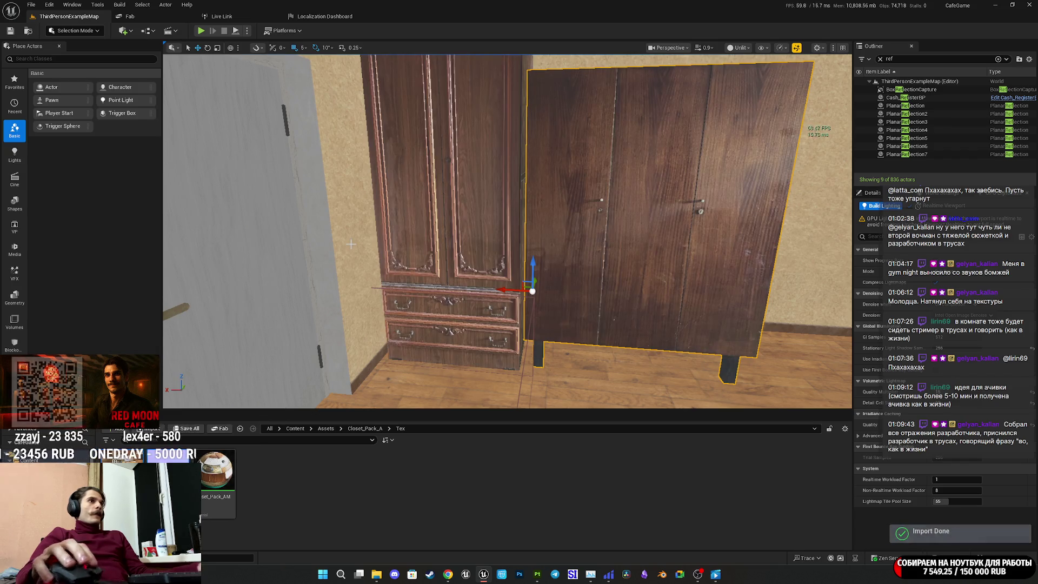
pyautogui.click(201, 31)
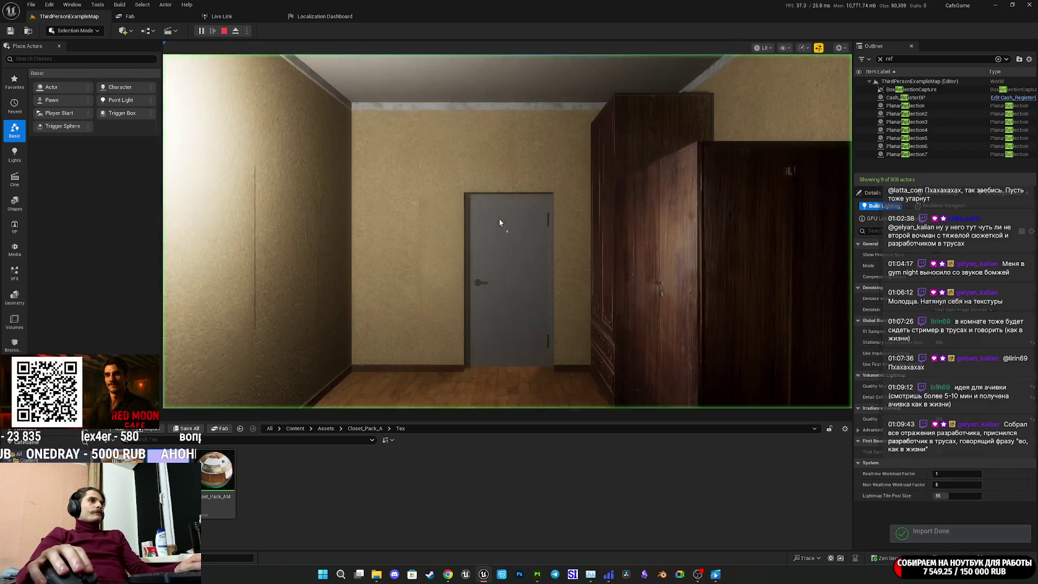
pyautogui.press('F11')
# Step: Inspect the wardrobe up close, walk into the next room, and open the tall wardrobe door
pyautogui.press('w')
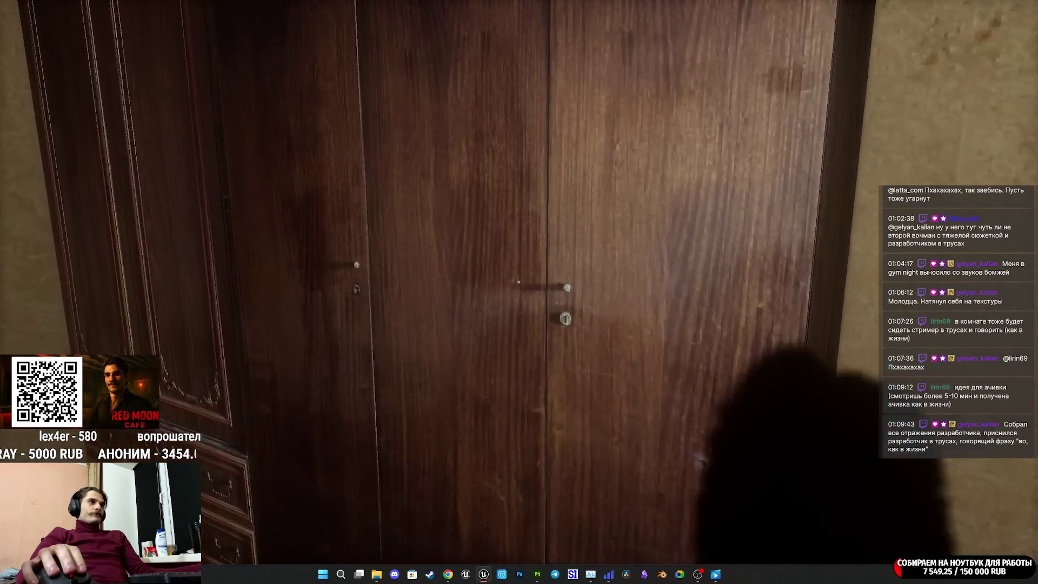
pyautogui.press('w')
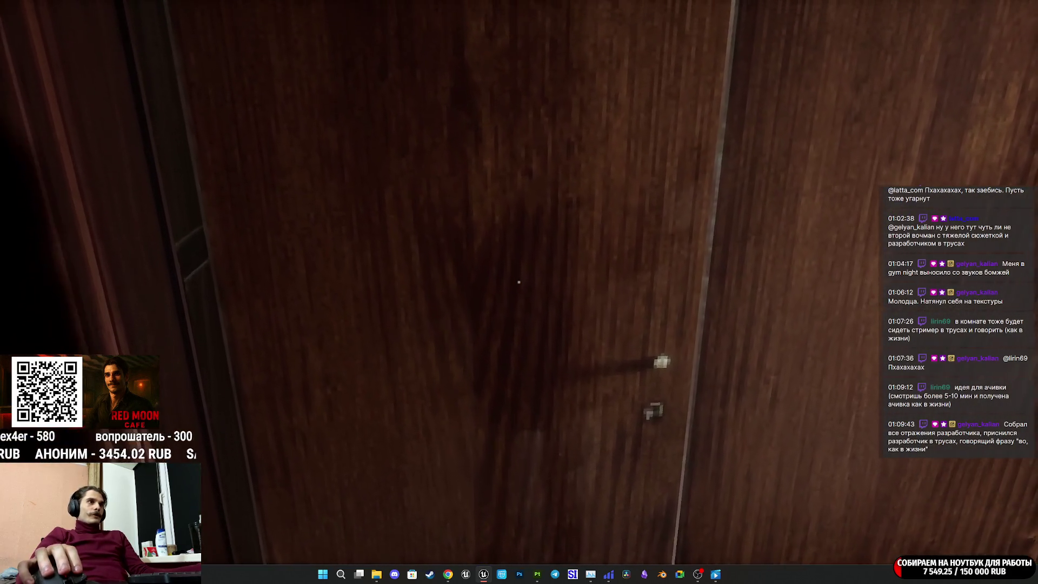
pyautogui.press('s')
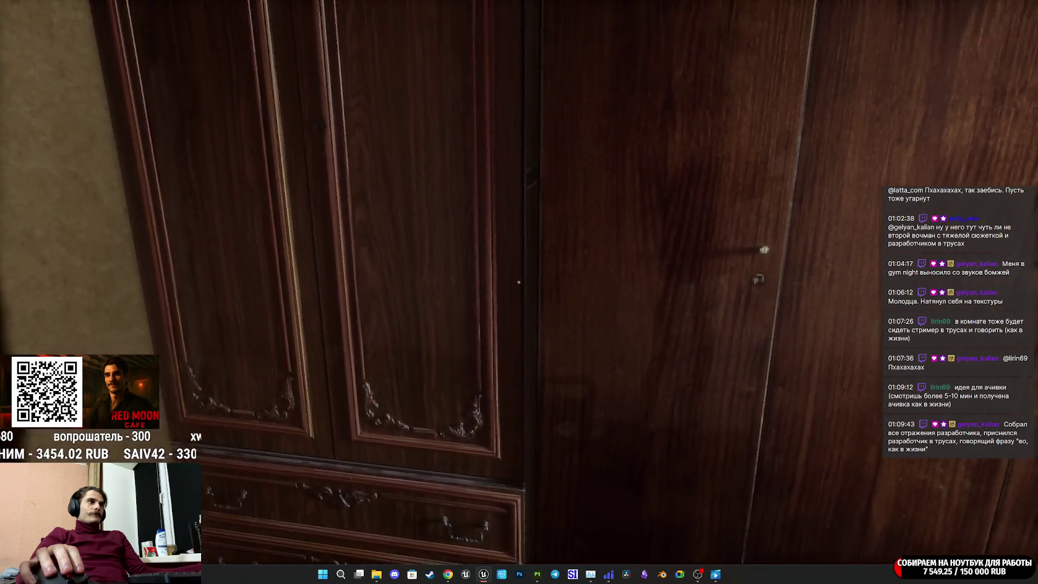
pyautogui.press('s')
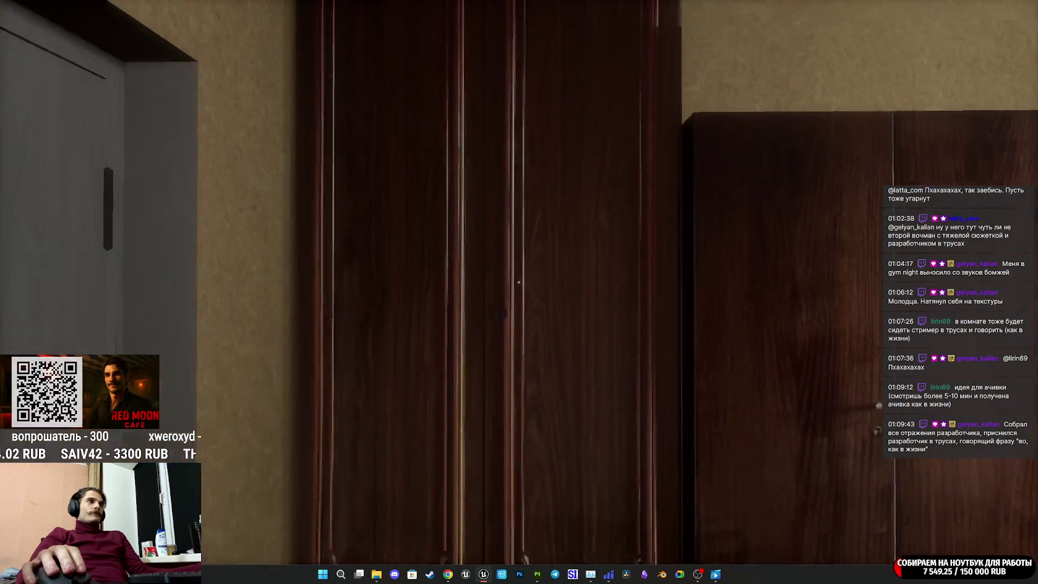
pyautogui.press('e')
pyautogui.press('w')
pyautogui.press('w')
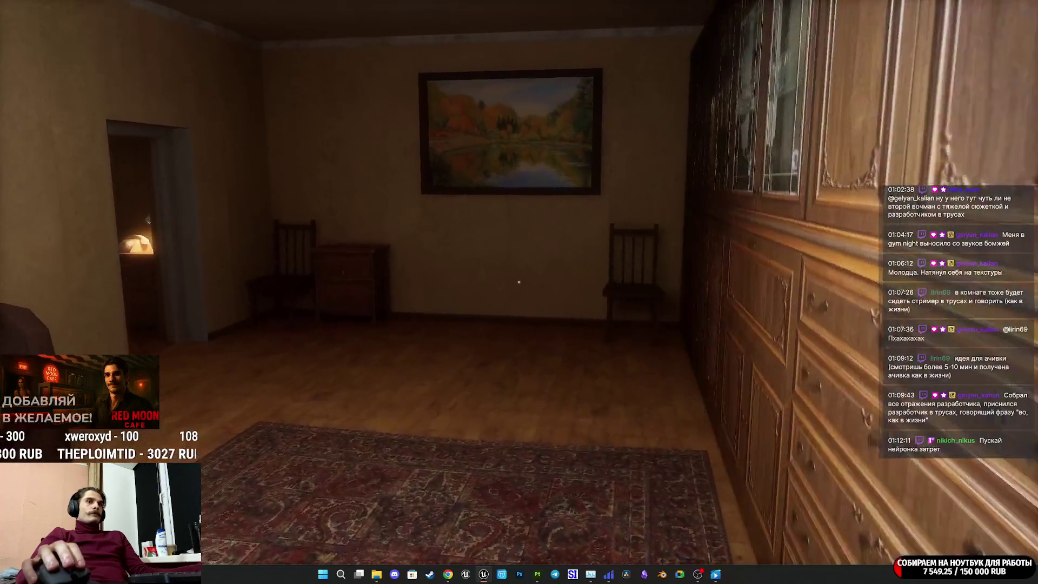
pyautogui.press('a')
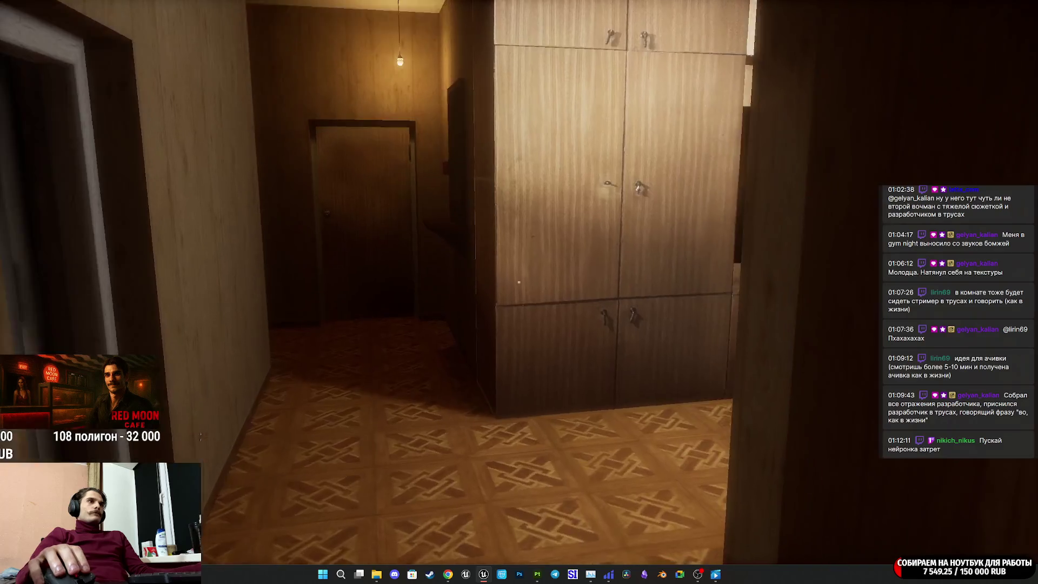
pyautogui.press('e')
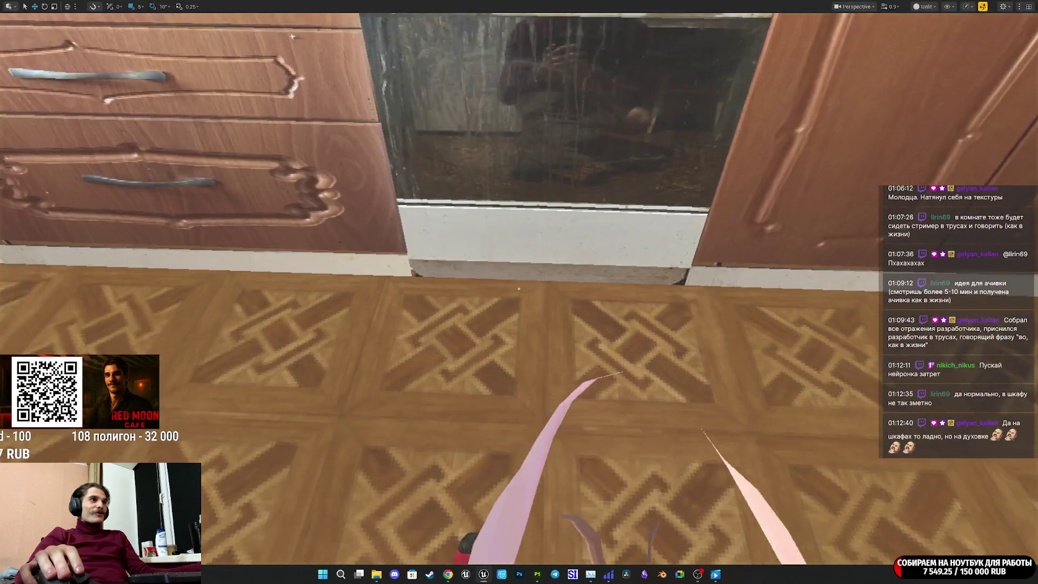
# Step: End the play session and zoom the viewport in and out around the kitchen
pyautogui.press('Escape')
pyautogui.scroll(3, 519, 288)
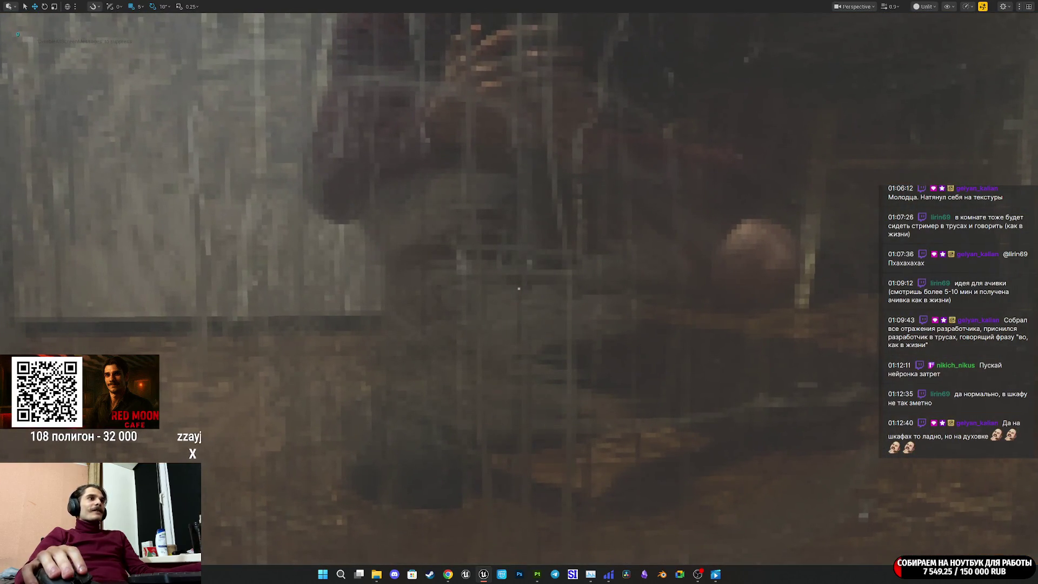
pyautogui.scroll(-4, 518, 288)
pyautogui.scroll(2, 518, 288)
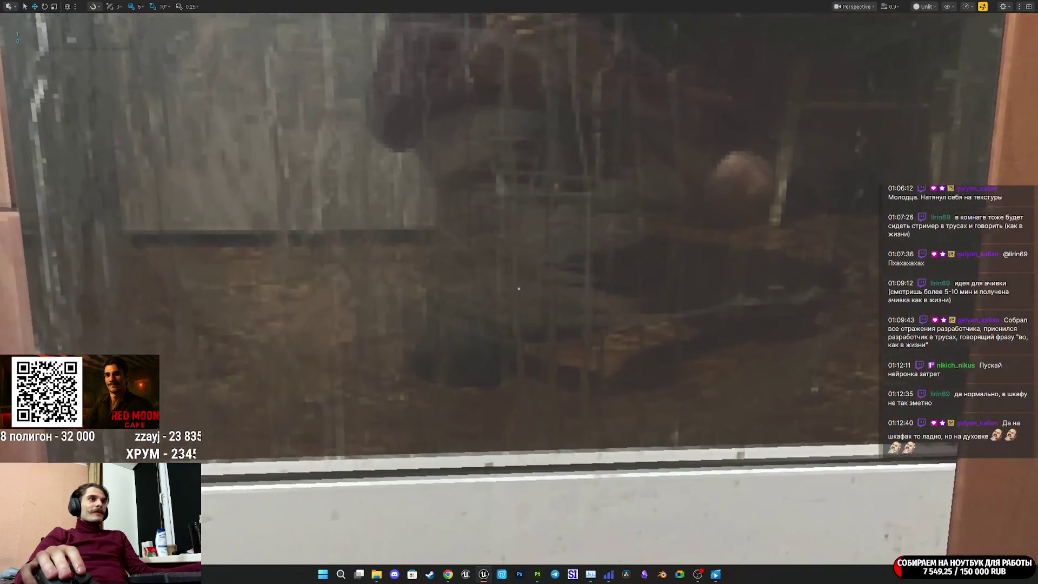
pyautogui.scroll(3, 519, 288)
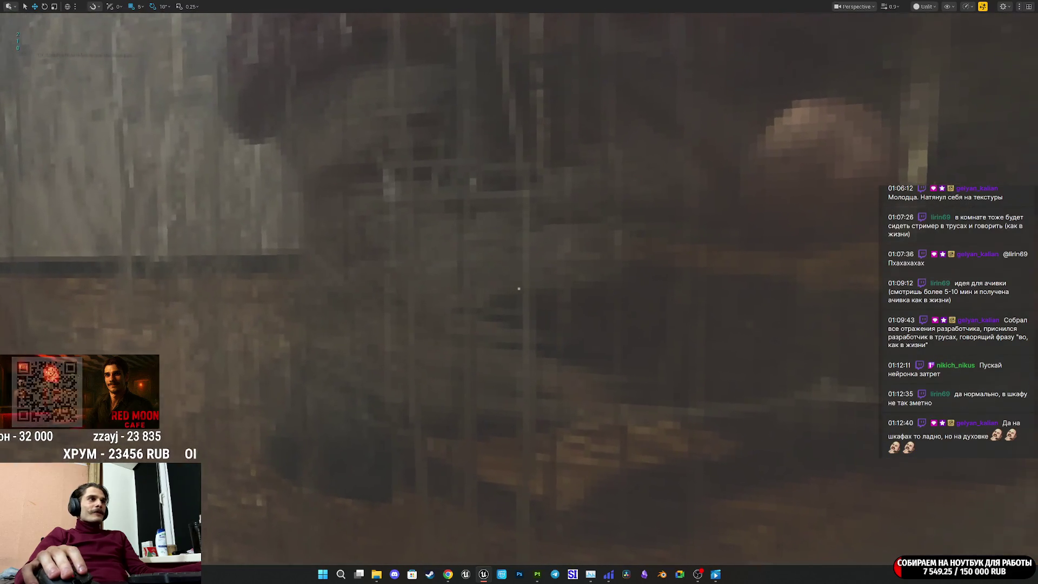
pyautogui.scroll(-2, 519, 288)
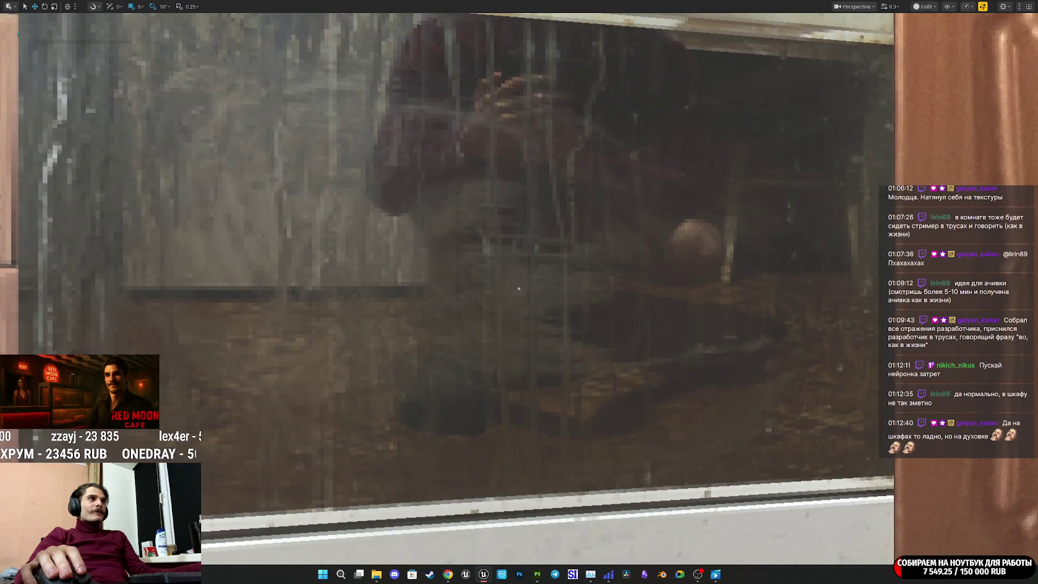
# Step: Step along the oven door to inspect its glass, then return to Substance Painter
pyautogui.press('a')
pyautogui.press('d')
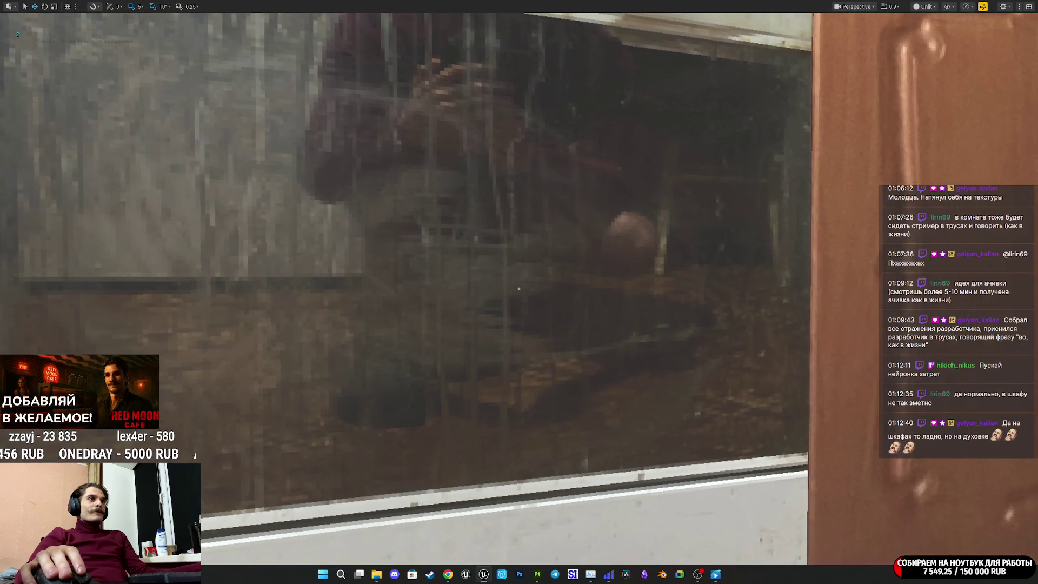
pyautogui.press('a')
pyautogui.press('a')
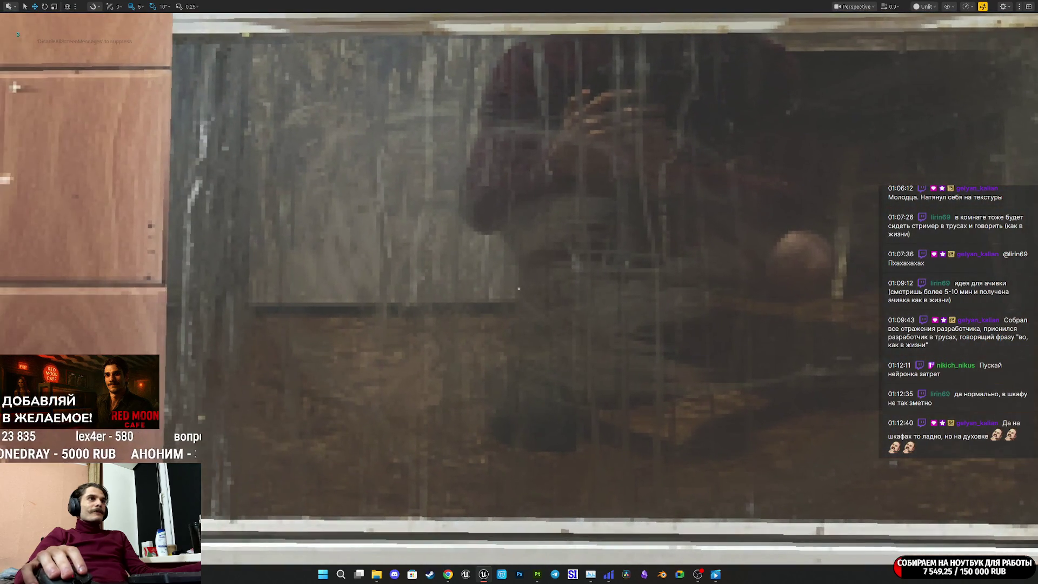
pyautogui.press('a')
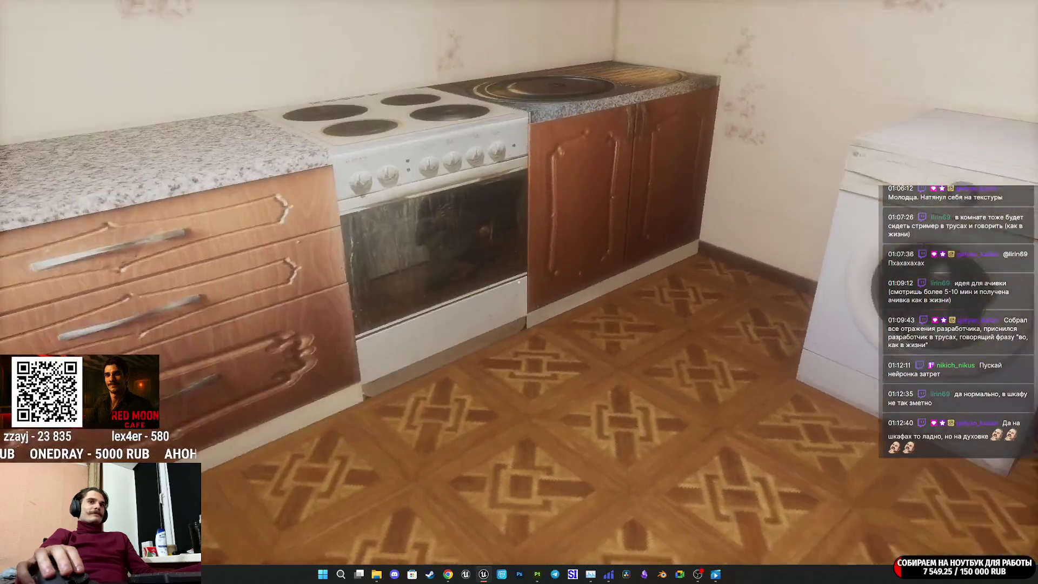
pyautogui.hotkey('alt', 'Tab')
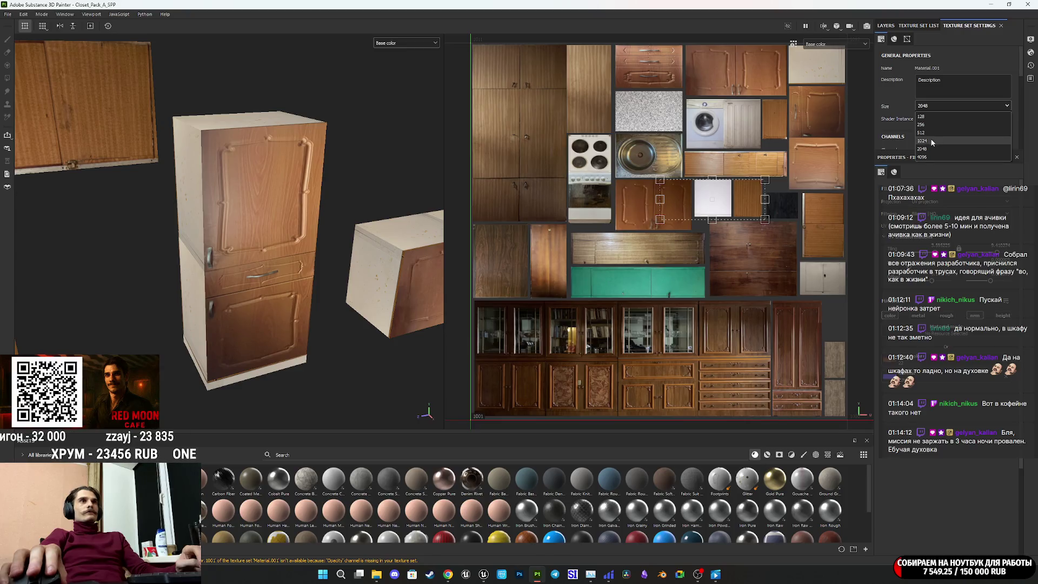
# Step: Export the closet textures at 1024 resolution, then quit Painter saving the project
pyautogui.click(8, 15)
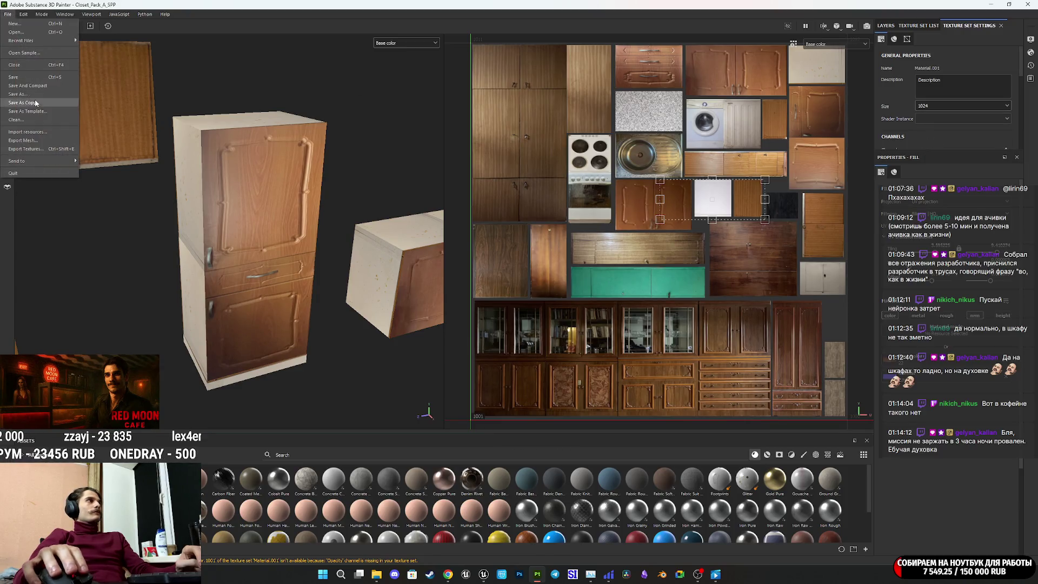
pyautogui.click(30, 149)
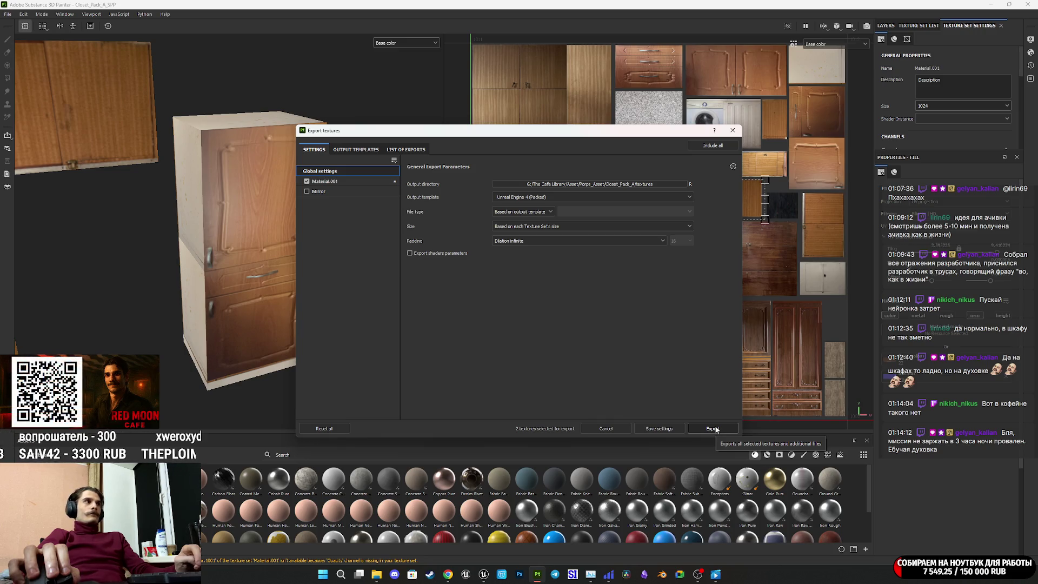
pyautogui.click(713, 428)
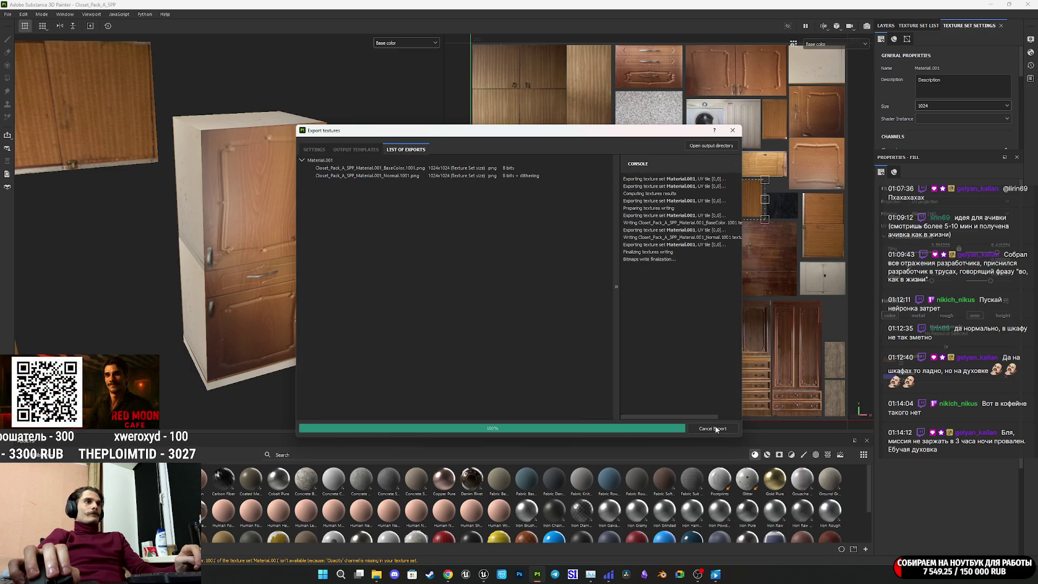
pyautogui.click(740, 130)
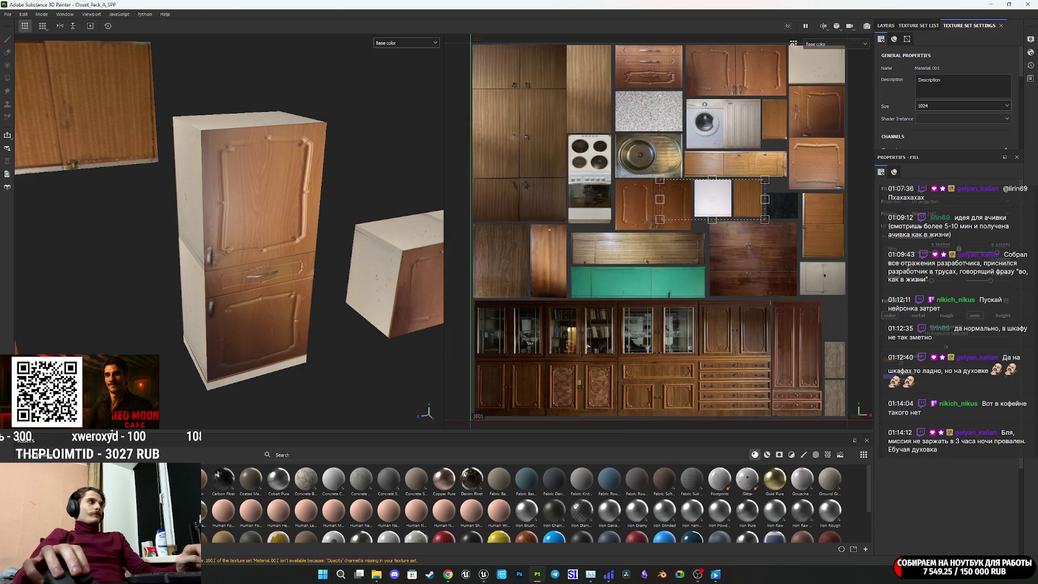
pyautogui.click(1027, 4)
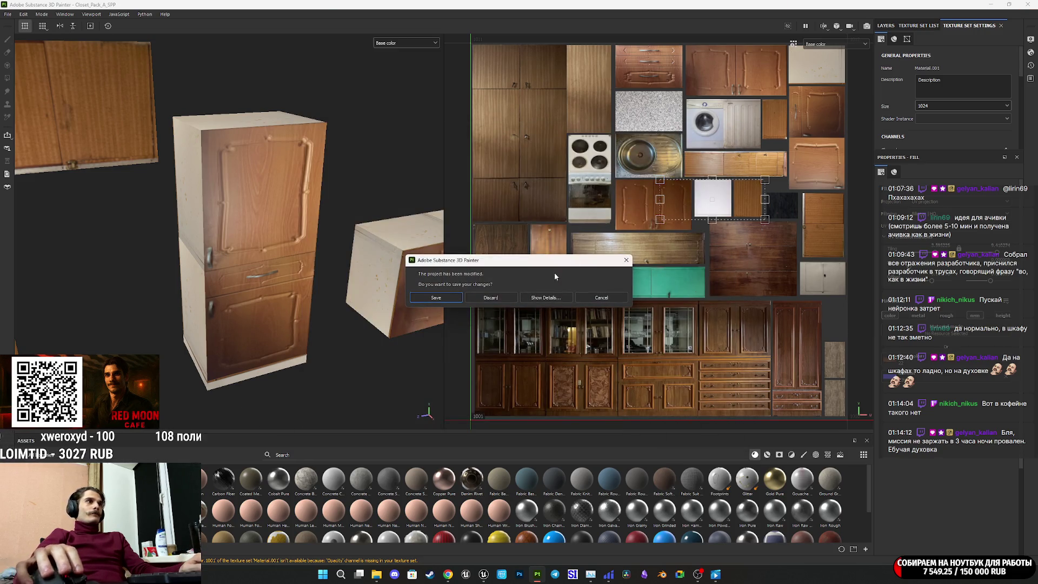
pyautogui.click(446, 299)
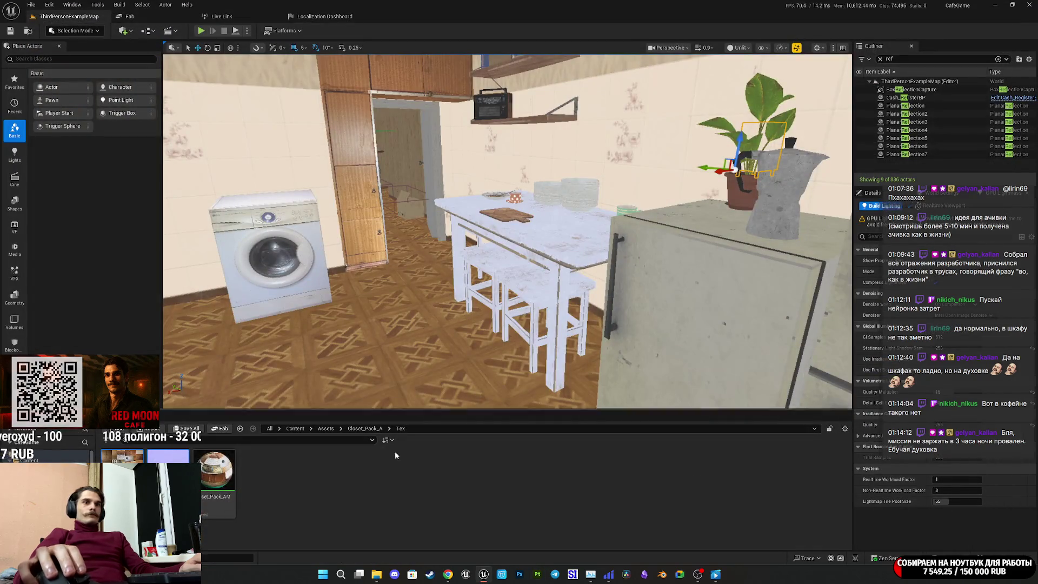
# Step: Save the two Closet_Pack_A materials and reimport the closet texture from the new export
pyautogui.click(187, 429)
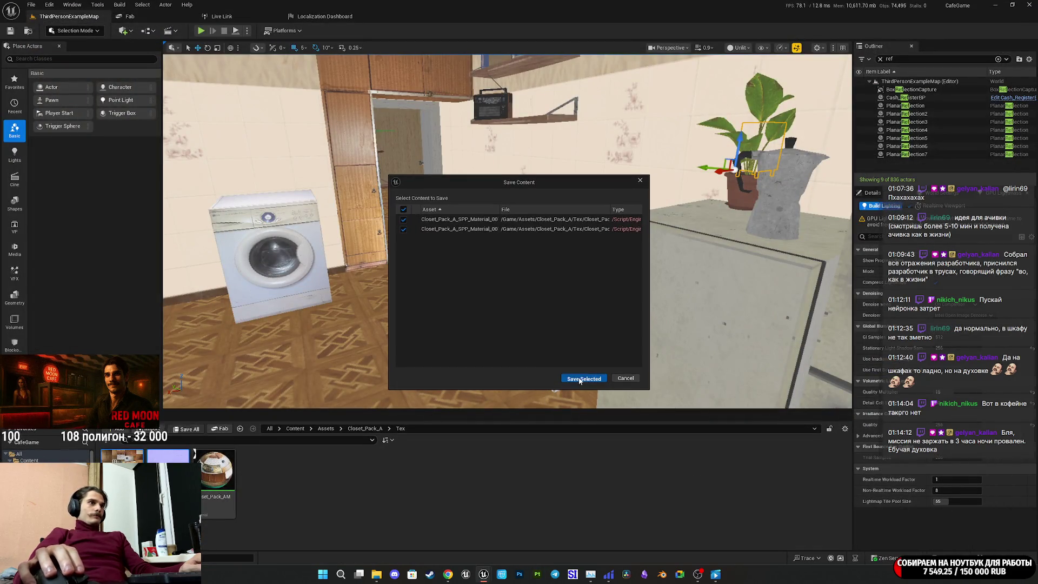
pyautogui.click(579, 380)
pyautogui.rightClick(216, 471)
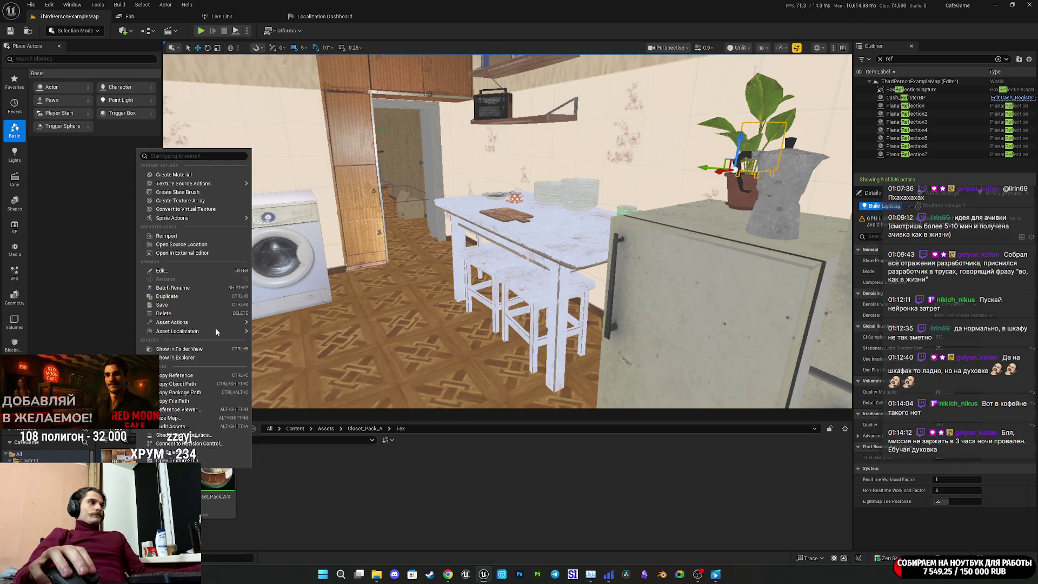
pyautogui.click(174, 237)
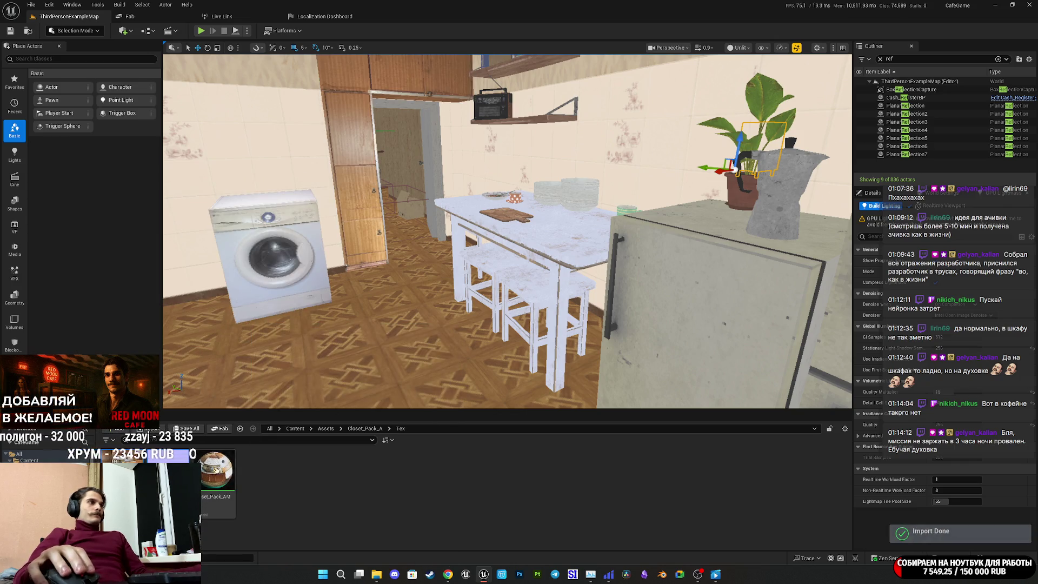
# Step: Save all modified assets and start a play-test, walking toward the door
pyautogui.click(189, 430)
pyautogui.click(577, 379)
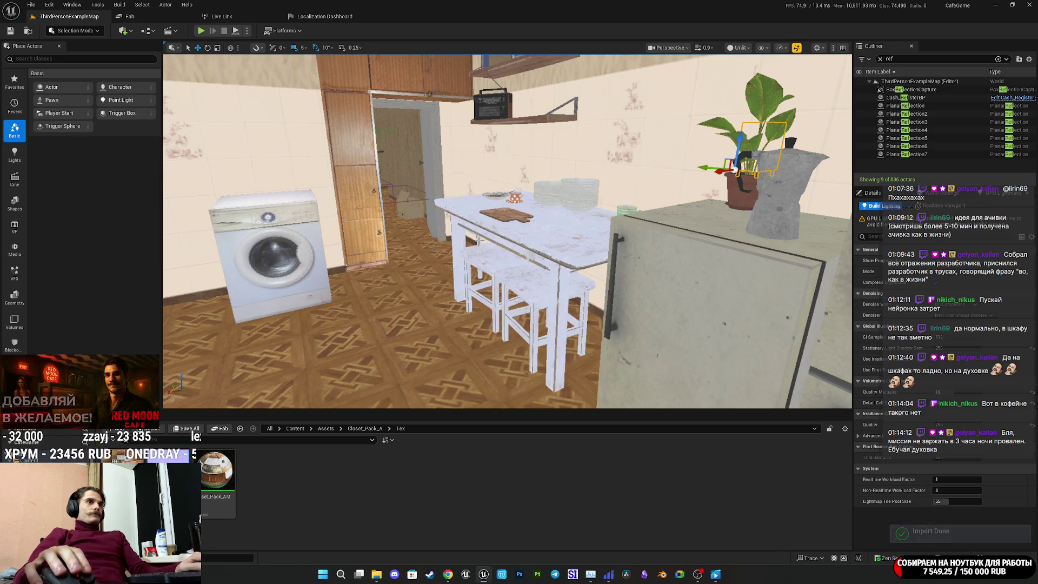
pyautogui.click(199, 31)
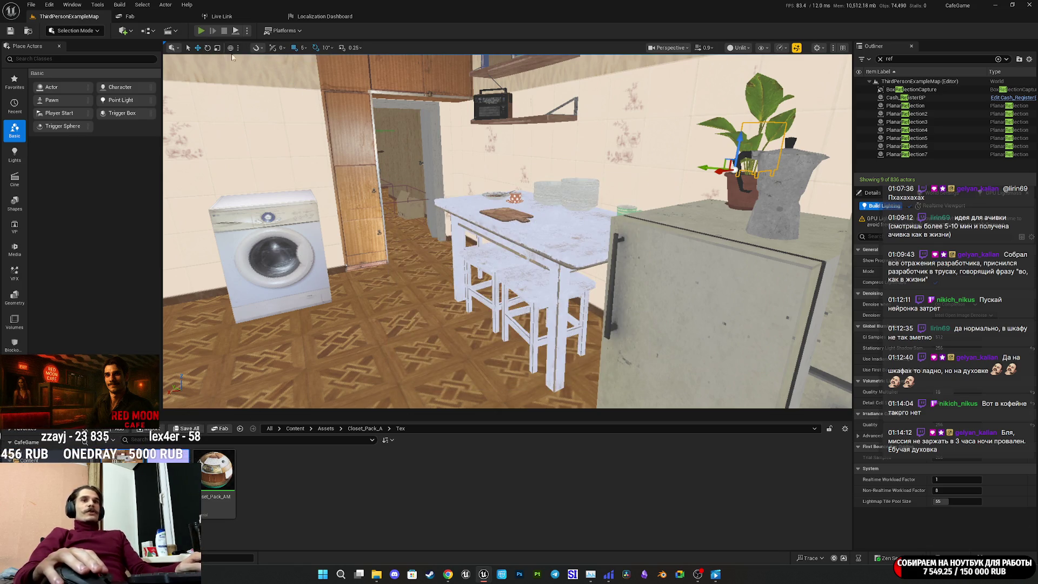
pyautogui.press('w')
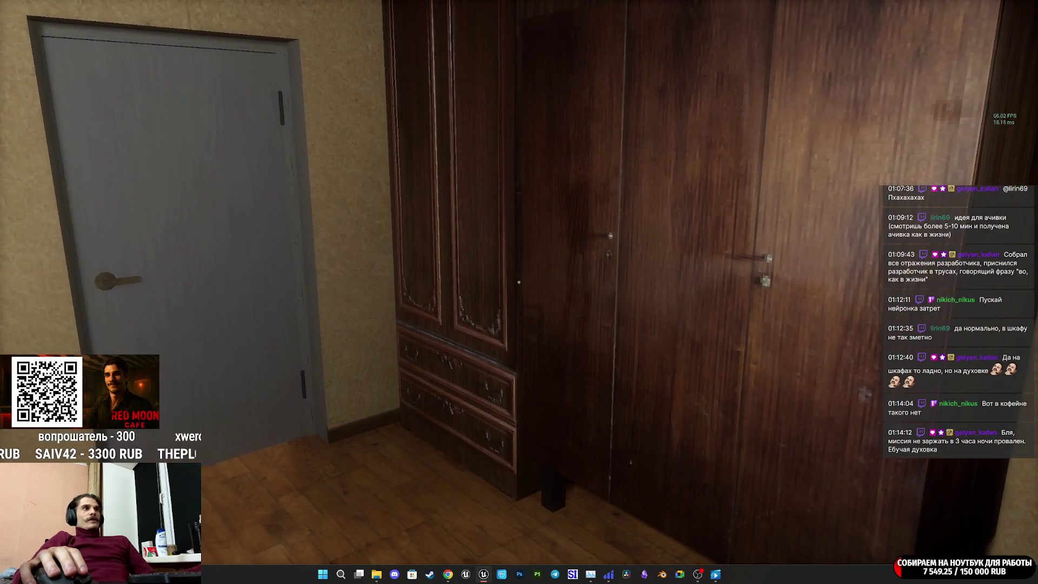
# Step: Walk past the wardrobe and sofa room down the hallway to the dark wooden wardrobe
pyautogui.press('w')
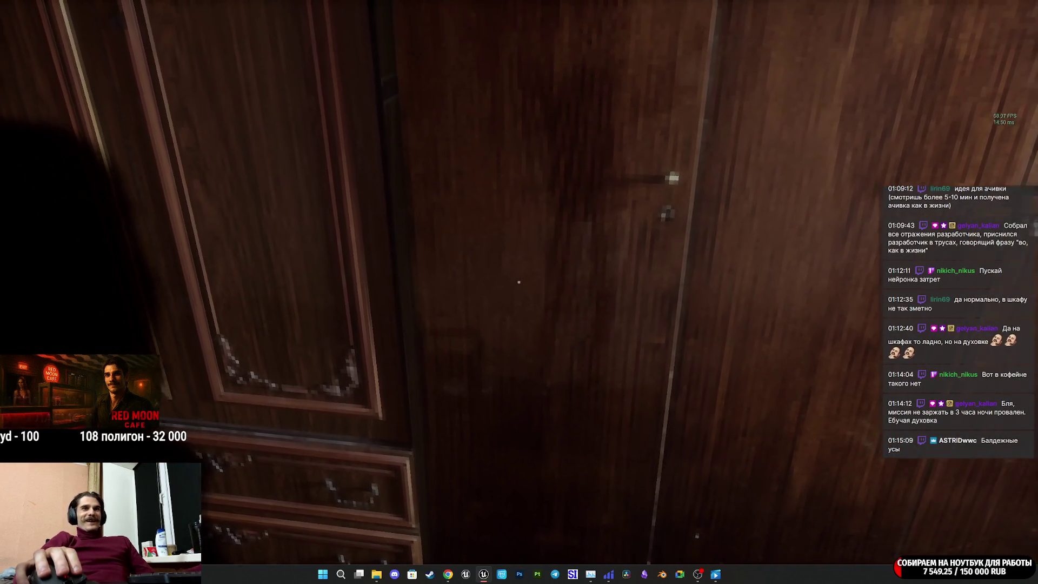
pyautogui.press('w')
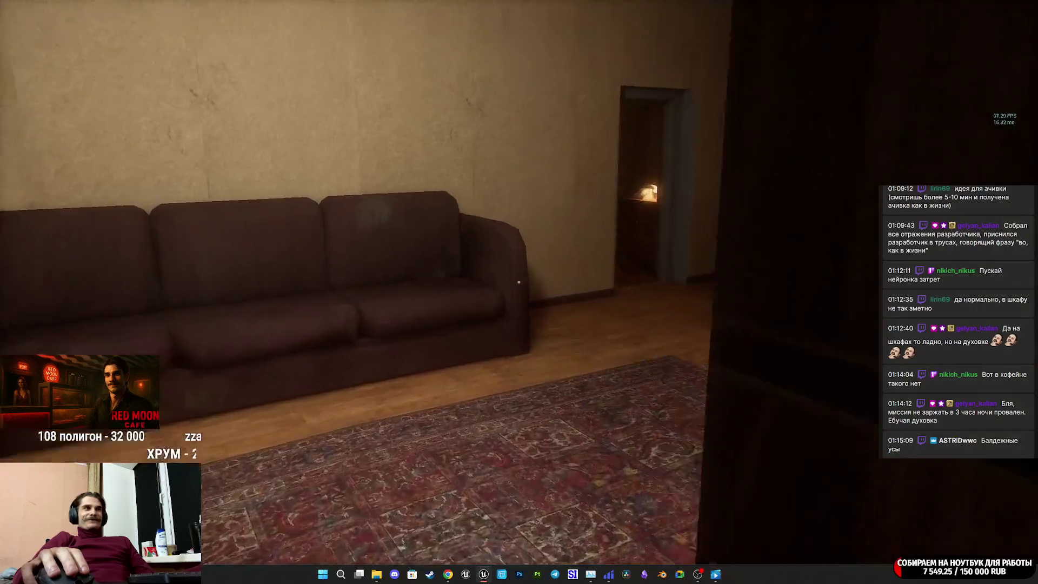
pyautogui.press('w')
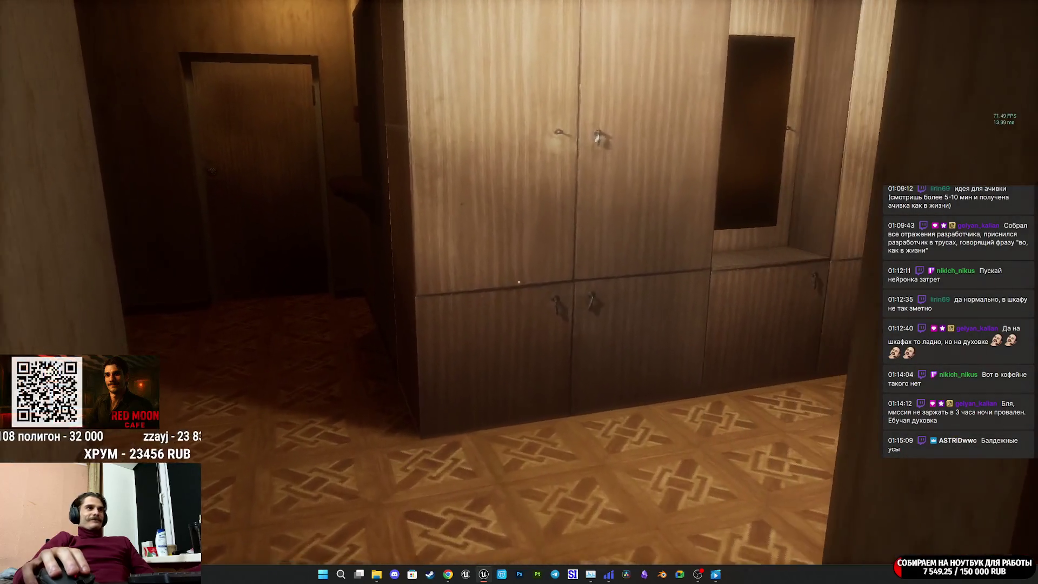
pyautogui.press('w')
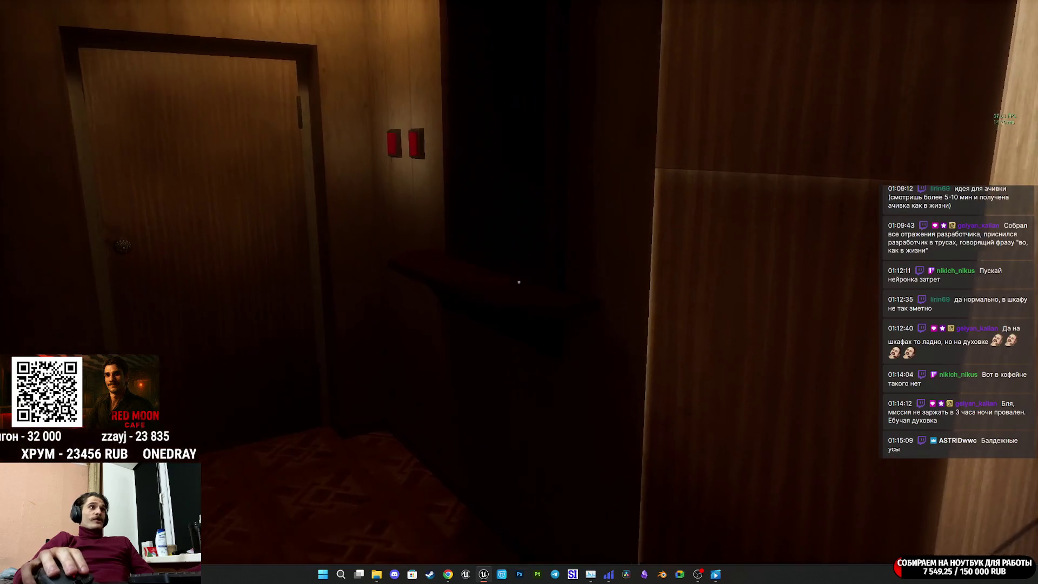
pyautogui.moveTo(518, 281)
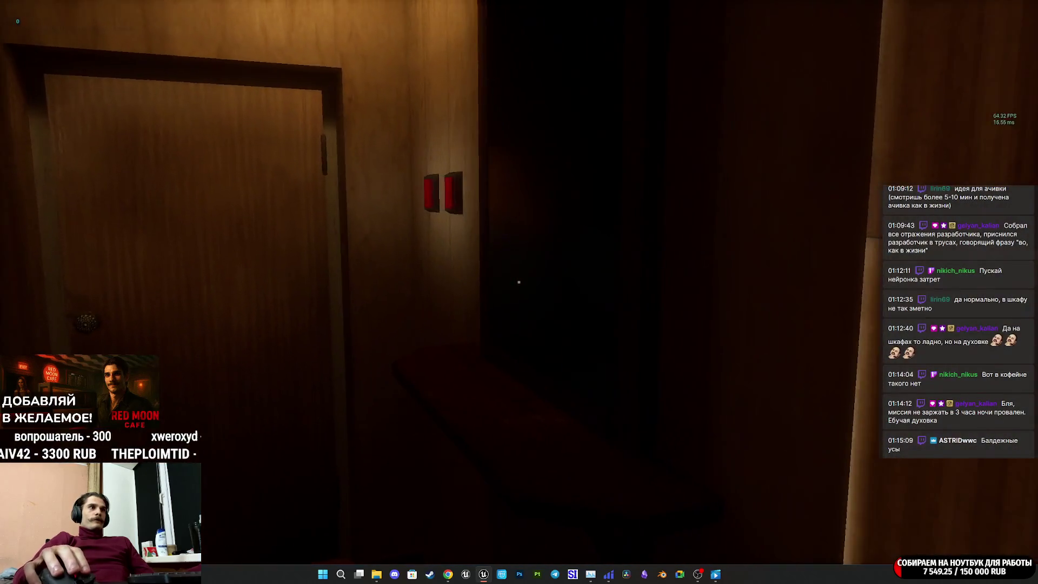
pyautogui.press('e')
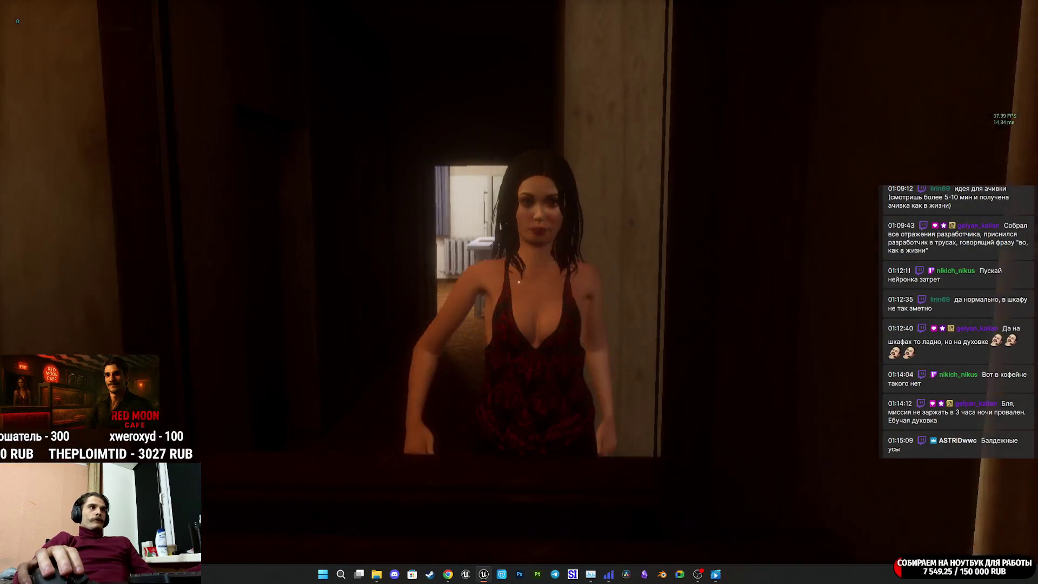